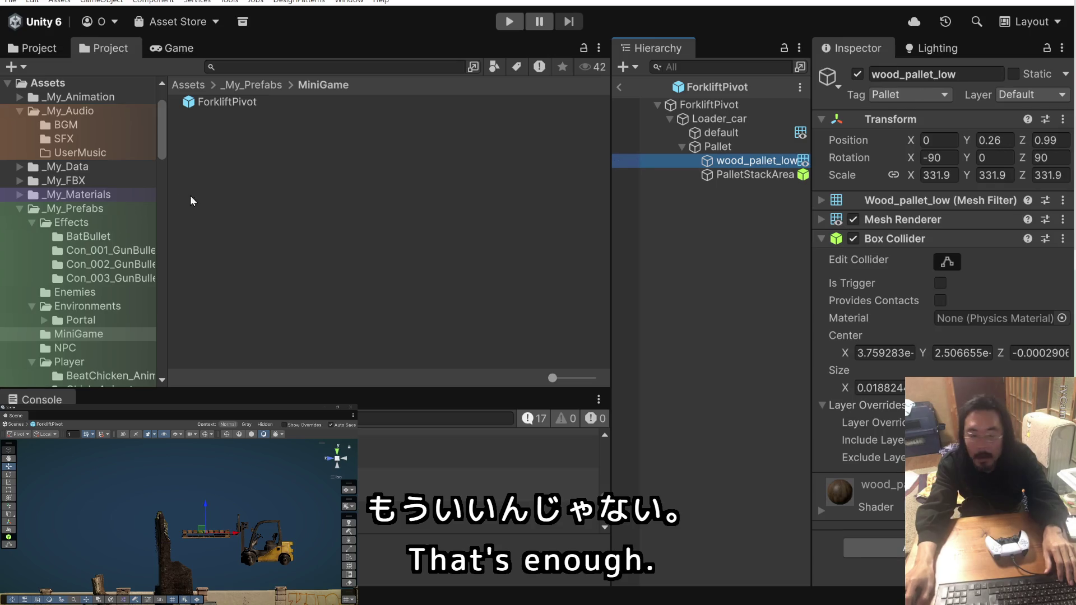
# Select the PalletStackArea trigger and enable Edit Collider on its Box Collider.
pyautogui.moveTo(240, 532); pyautogui.dragTo(240, 533)
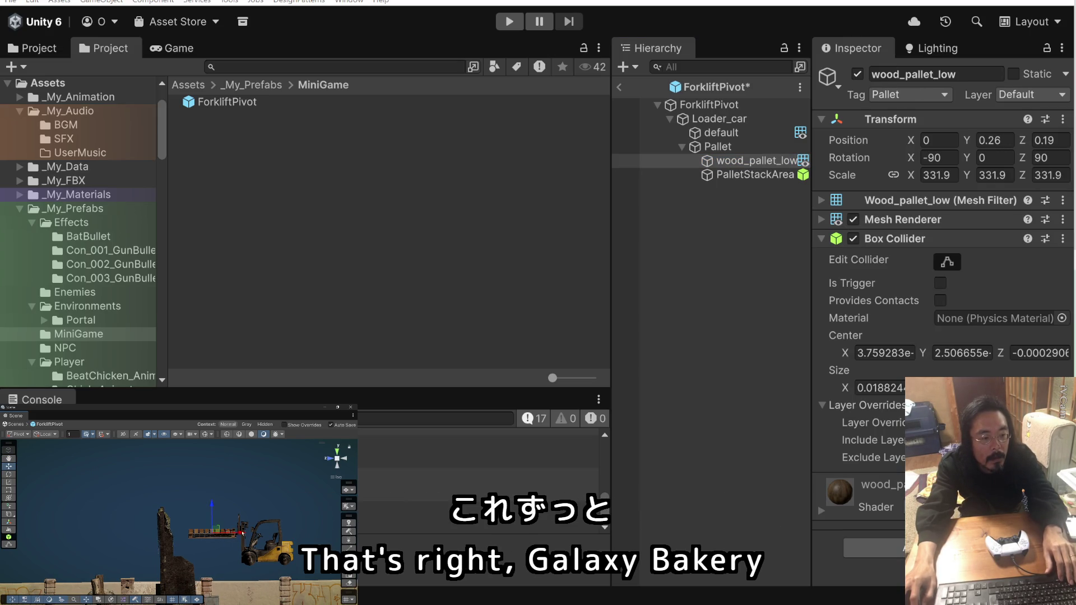
pyautogui.click(730, 148)
pyautogui.middleClick(245, 511)
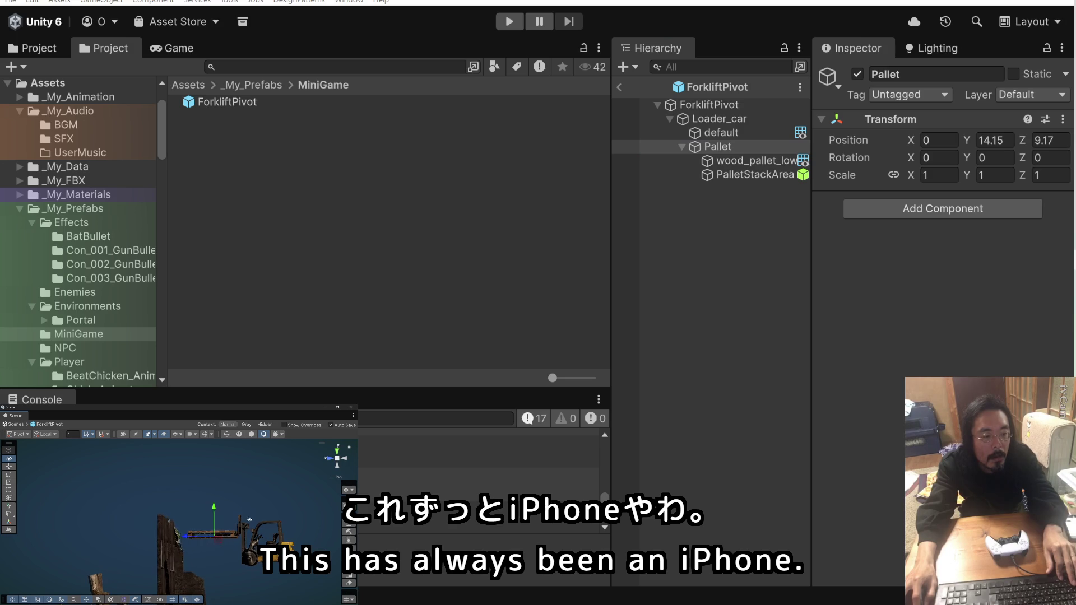
pyautogui.click(772, 163)
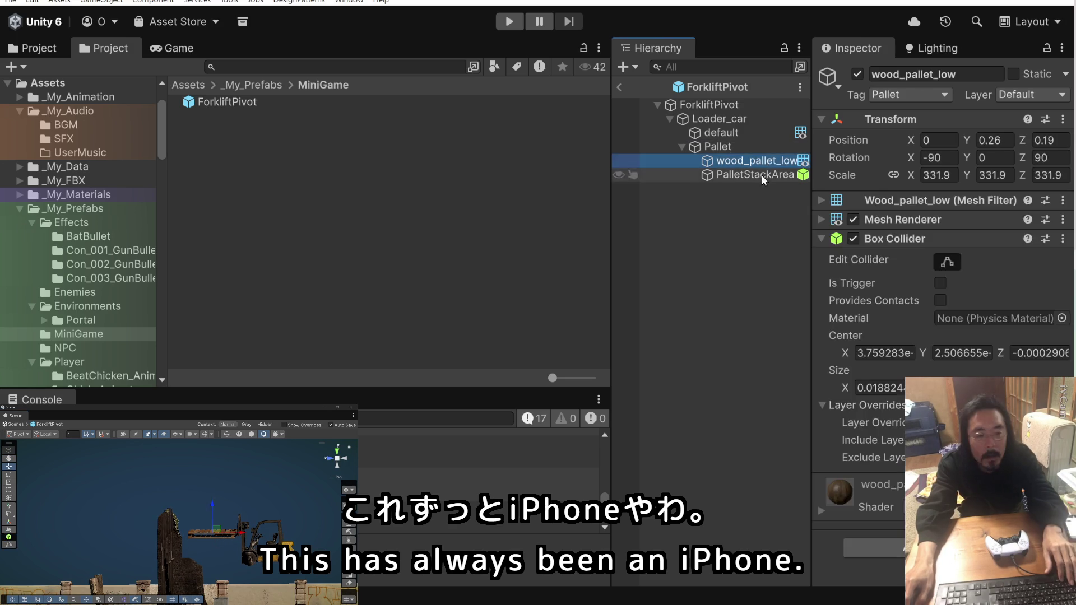
pyautogui.click(728, 252)
pyautogui.click(755, 175)
pyautogui.click(935, 272)
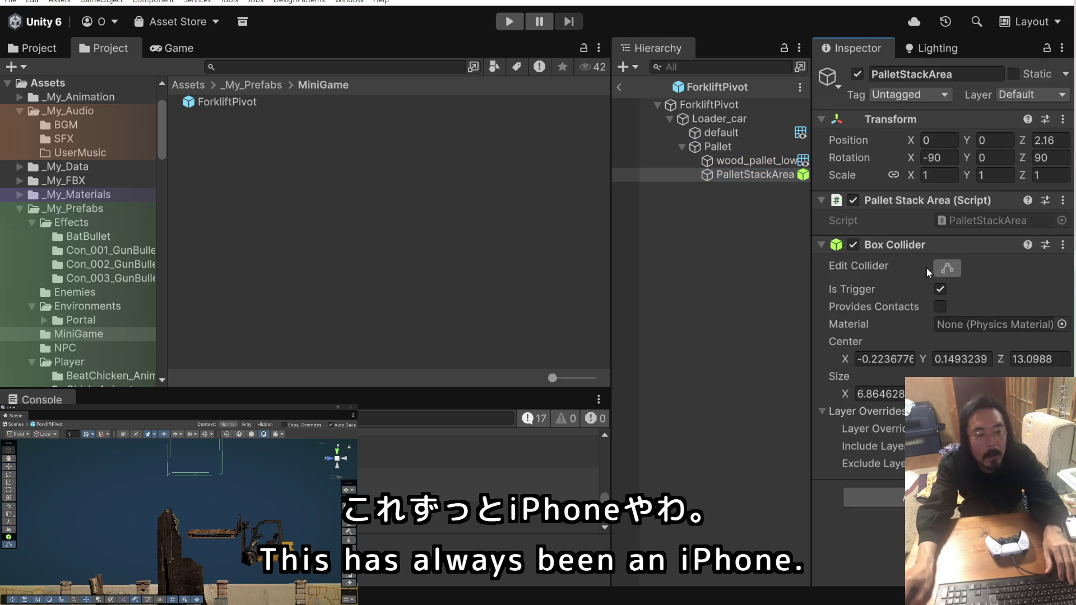
# Drag the collider handles so the box covers the pallet, centered at X 1.890473, size X 7.478899.
pyautogui.moveTo(202, 495)
pyautogui.mouseDown()
pyautogui.moveTo(195, 483)
pyautogui.moveTo(203, 535)
pyautogui.moveTo(196, 487)
pyautogui.mouseUp()
pyautogui.moveTo(191, 448); pyautogui.dragTo(192, 463)
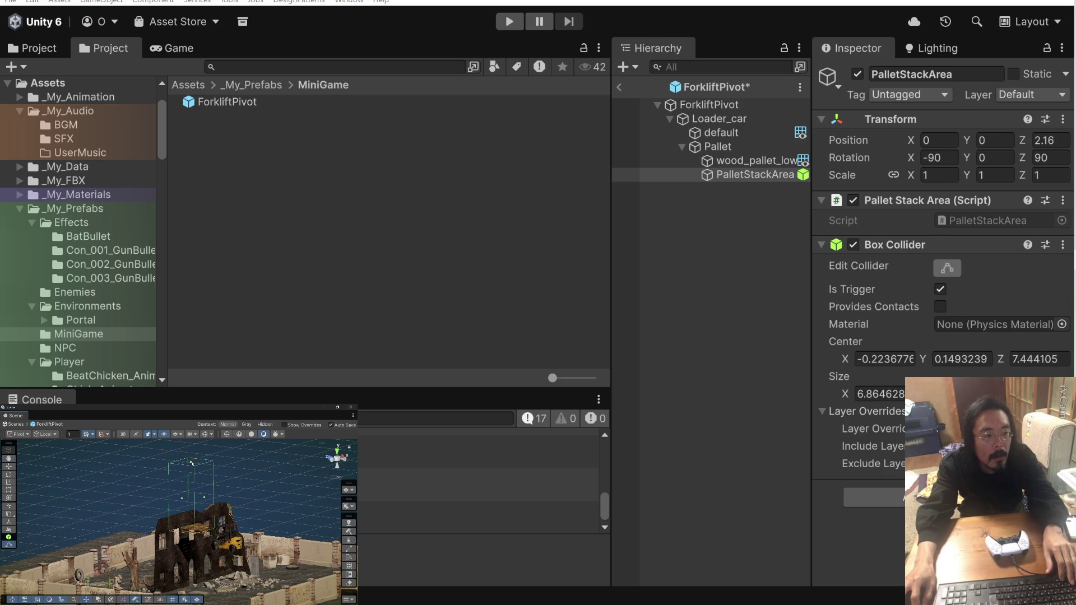
pyautogui.moveTo(209, 511)
pyautogui.mouseDown()
pyautogui.moveTo(188, 516)
pyautogui.moveTo(250, 521)
pyautogui.moveTo(225, 489)
pyautogui.moveTo(215, 502)
pyautogui.moveTo(178, 489)
pyautogui.moveTo(249, 499)
pyautogui.moveTo(229, 488)
pyautogui.moveTo(183, 489)
pyautogui.moveTo(199, 513)
pyautogui.moveTo(176, 509)
pyautogui.mouseUp()
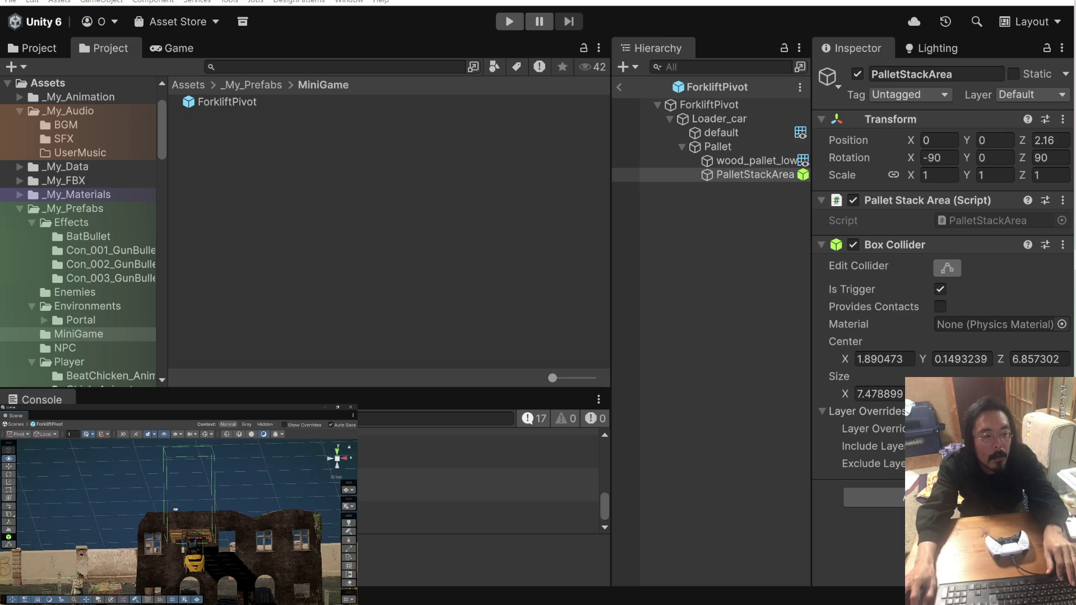
pyautogui.click(779, 161)
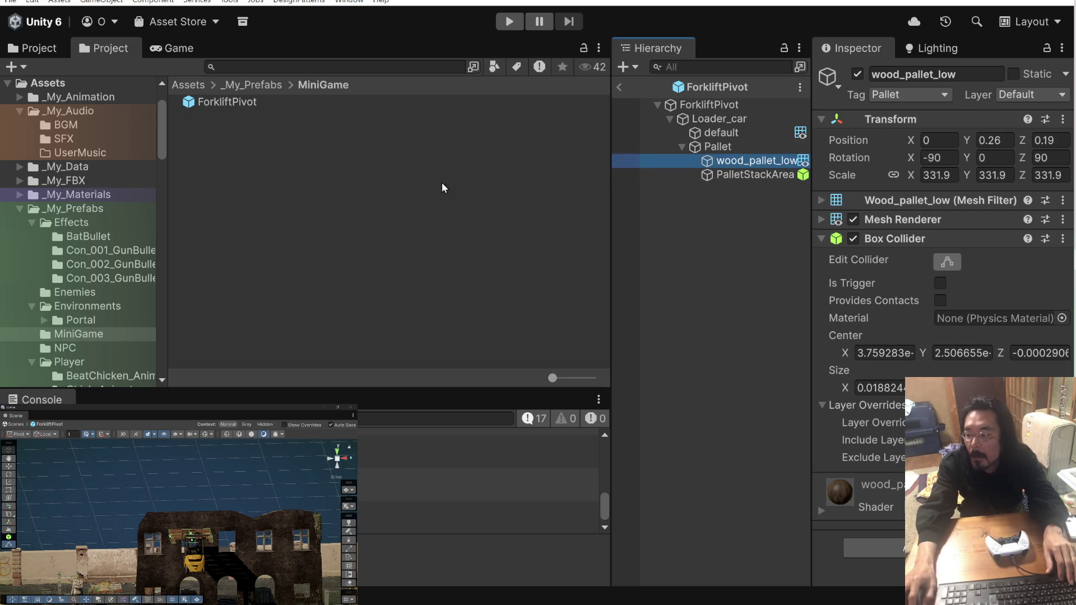
pyautogui.moveTo(235, 507); pyautogui.dragTo(309, 497)
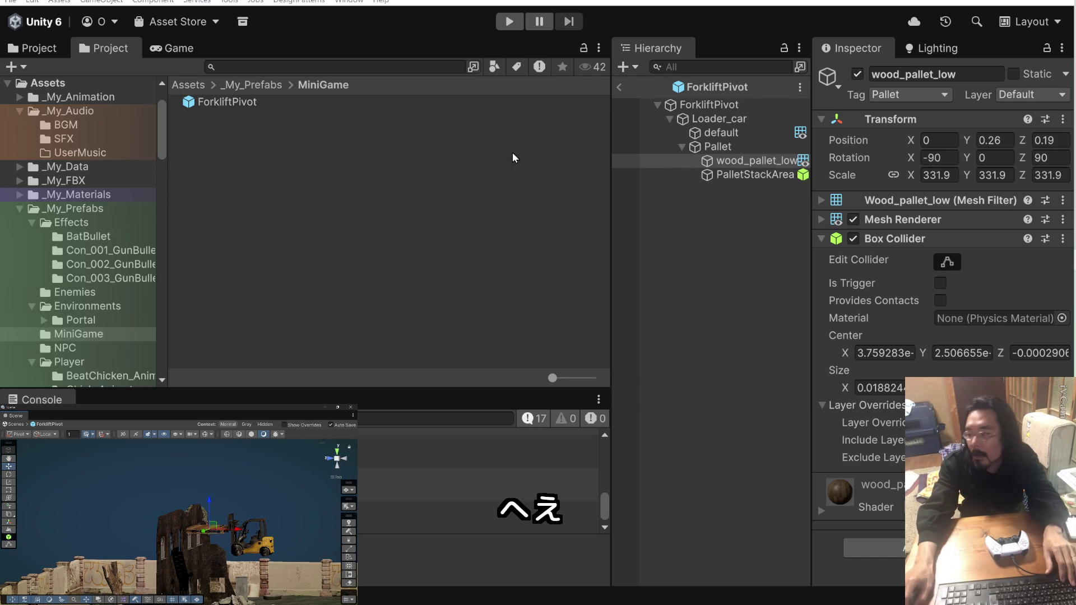
pyautogui.click(721, 147)
pyautogui.click(720, 133)
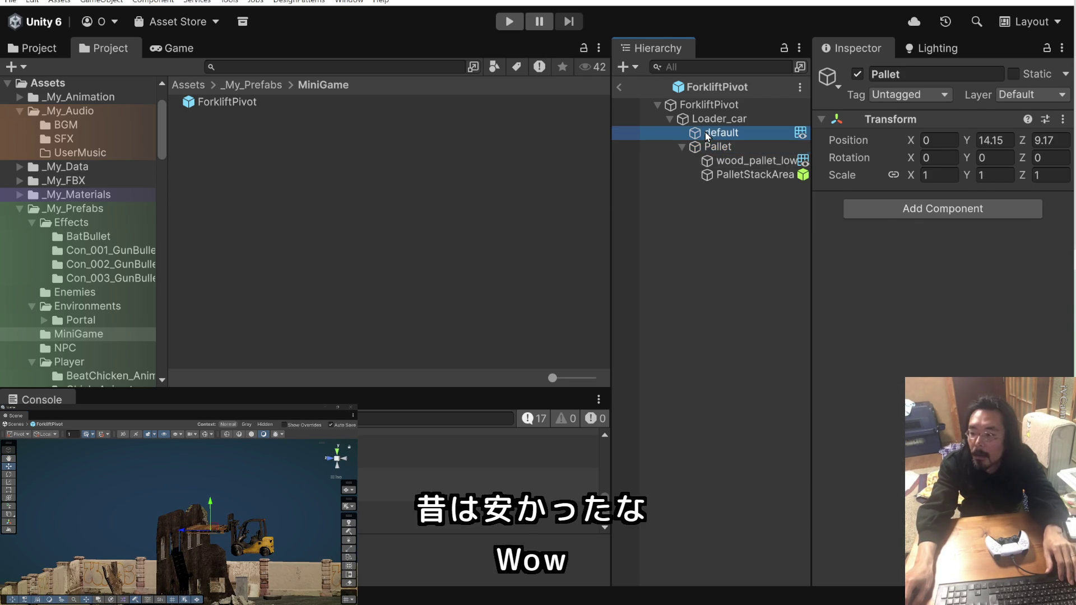
pyautogui.click(703, 120)
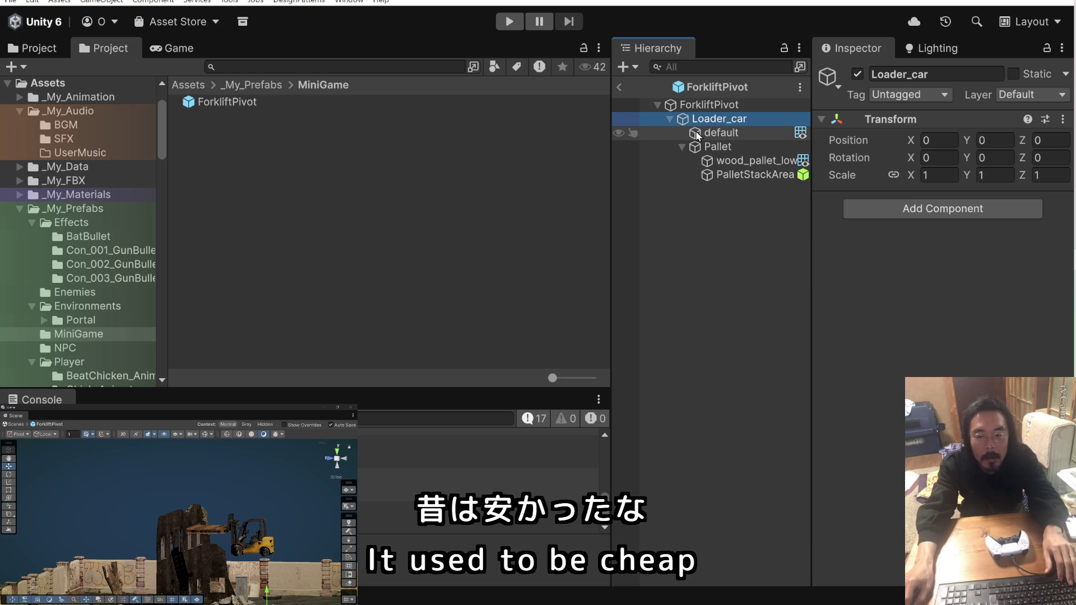
pyautogui.click(695, 131)
pyautogui.click(706, 119)
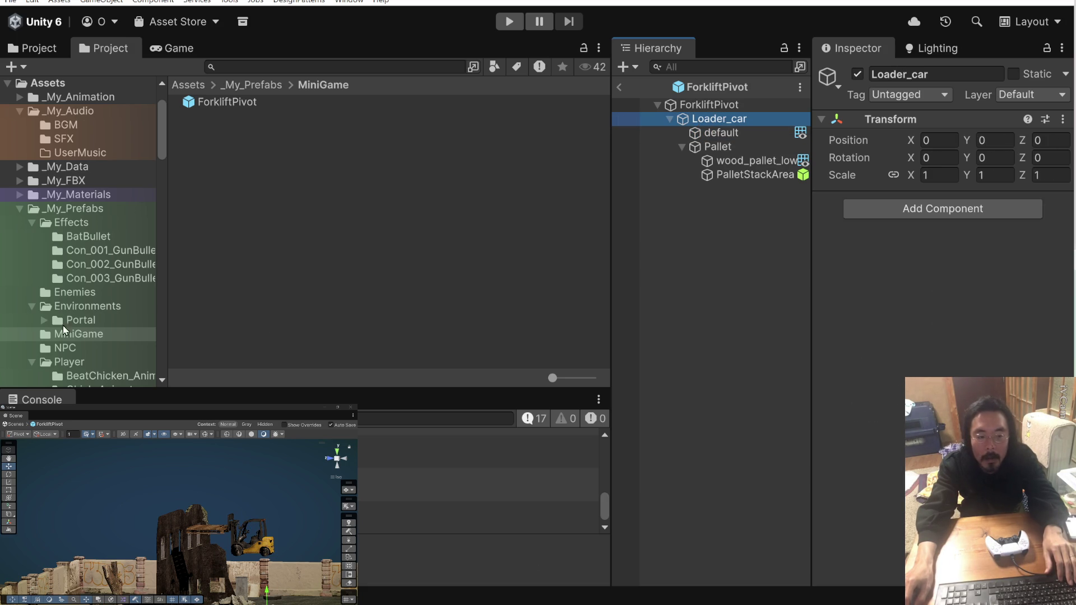
pyautogui.scroll(2, 277, 511)
pyautogui.moveTo(288, 559); pyautogui.dragTo(329, 569)
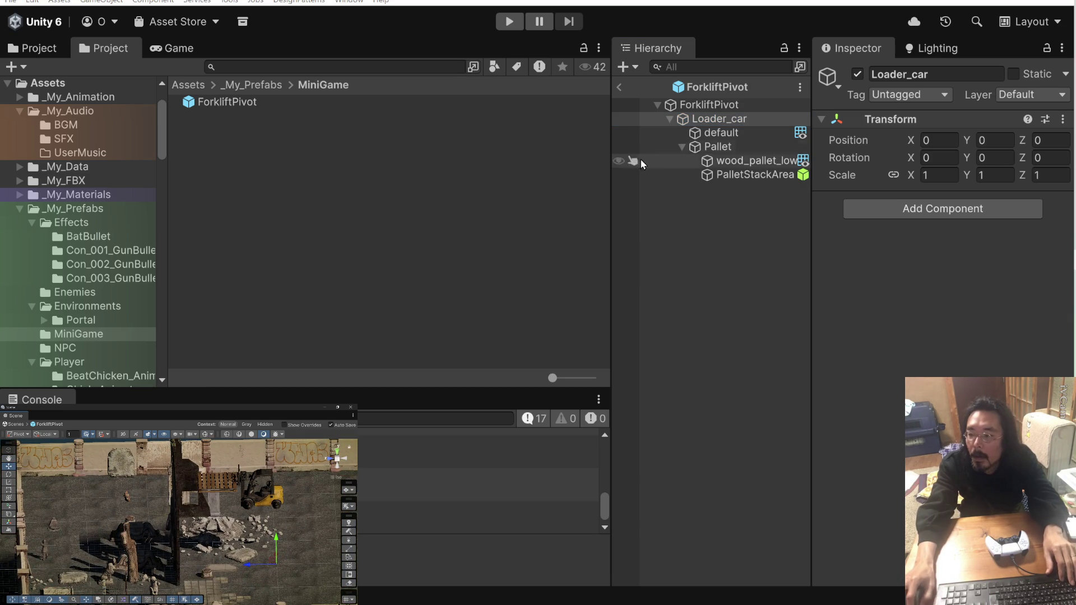
pyautogui.click(693, 134)
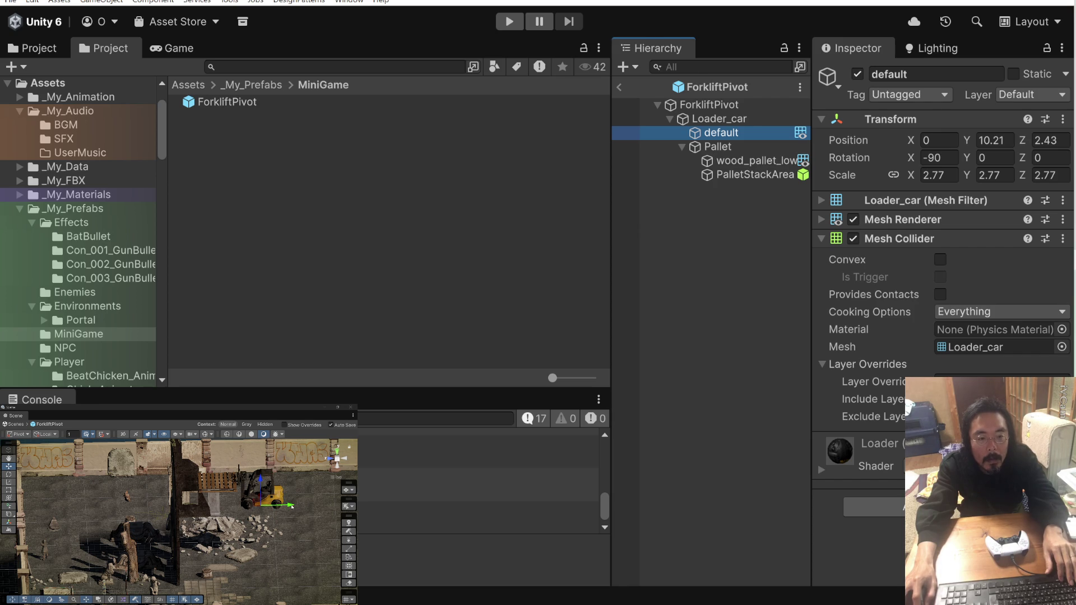
# Move the forklift model down to ground level at Position Y 0.03, Z -2.12.
pyautogui.moveTo(292, 506)
pyautogui.mouseDown()
pyautogui.moveTo(319, 507)
pyautogui.moveTo(291, 513)
pyautogui.moveTo(294, 541)
pyautogui.moveTo(261, 489)
pyautogui.moveTo(296, 499)
pyautogui.moveTo(305, 524)
pyautogui.moveTo(272, 510)
pyautogui.mouseUp()
pyautogui.scroll(5, 240, 497)
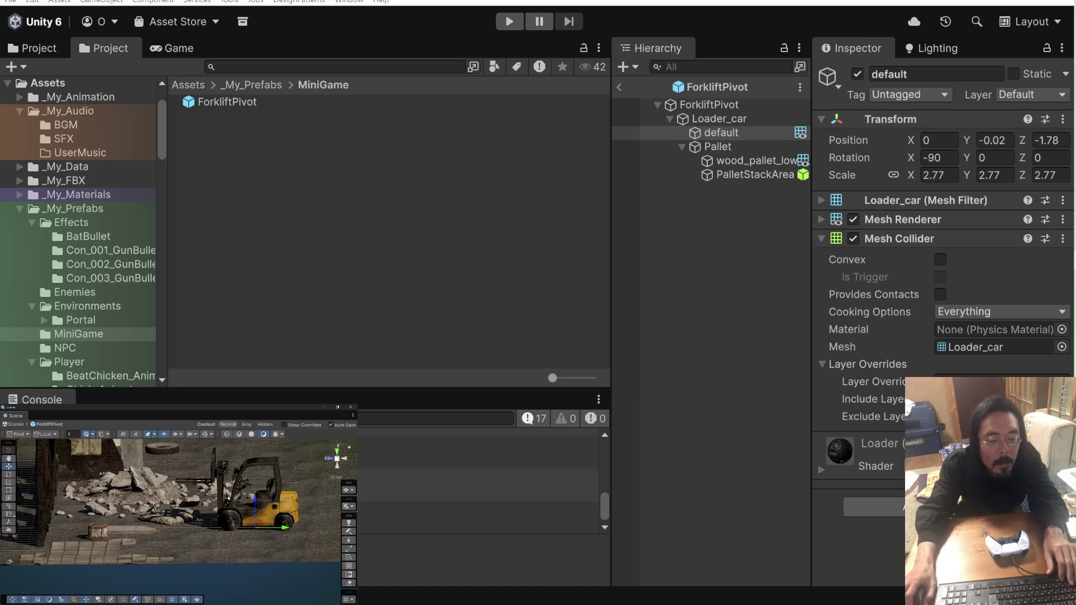
pyautogui.moveTo(283, 500)
pyautogui.mouseDown()
pyautogui.moveTo(320, 529)
pyautogui.moveTo(289, 517)
pyautogui.moveTo(305, 531)
pyautogui.mouseUp()
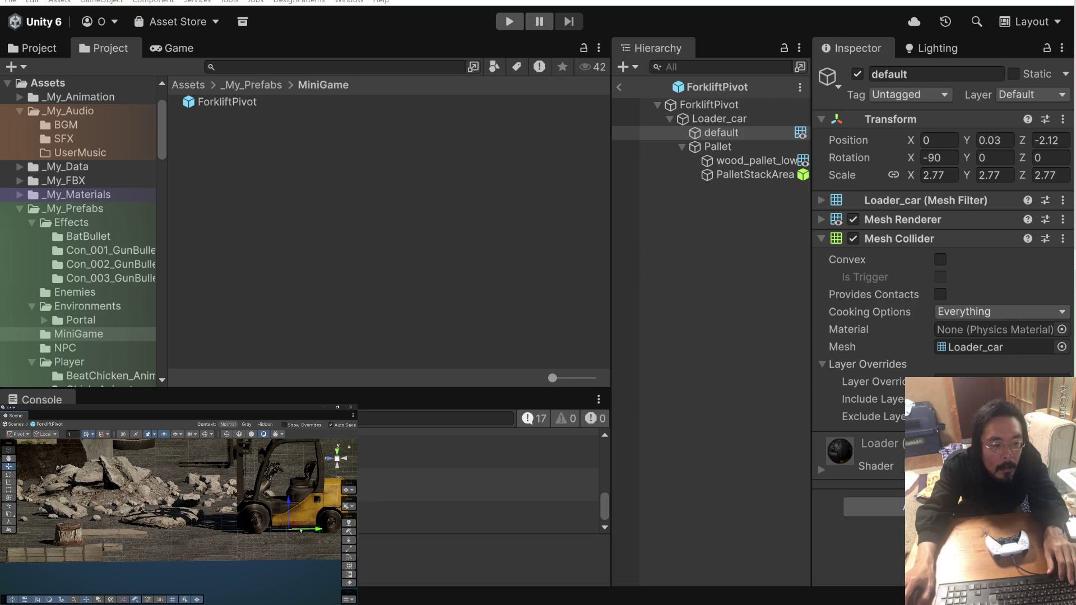
pyautogui.scroll(-3, 301, 530)
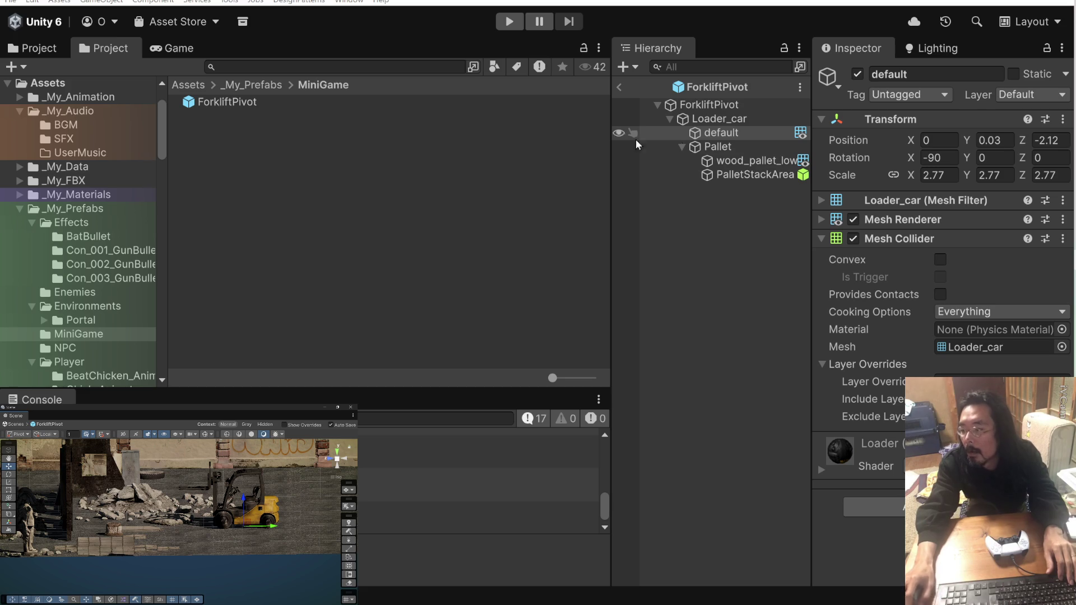
pyautogui.click(713, 147)
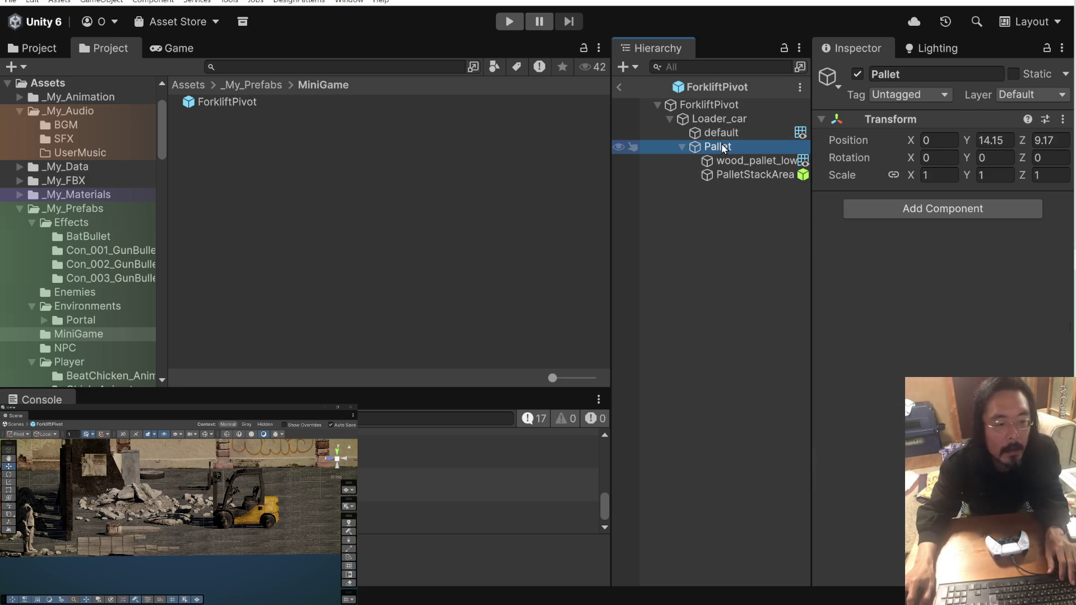
# In a side view, lower the Pallet onto the forks at Position Y 4.01, Z 4.51.
pyautogui.click(340, 477)
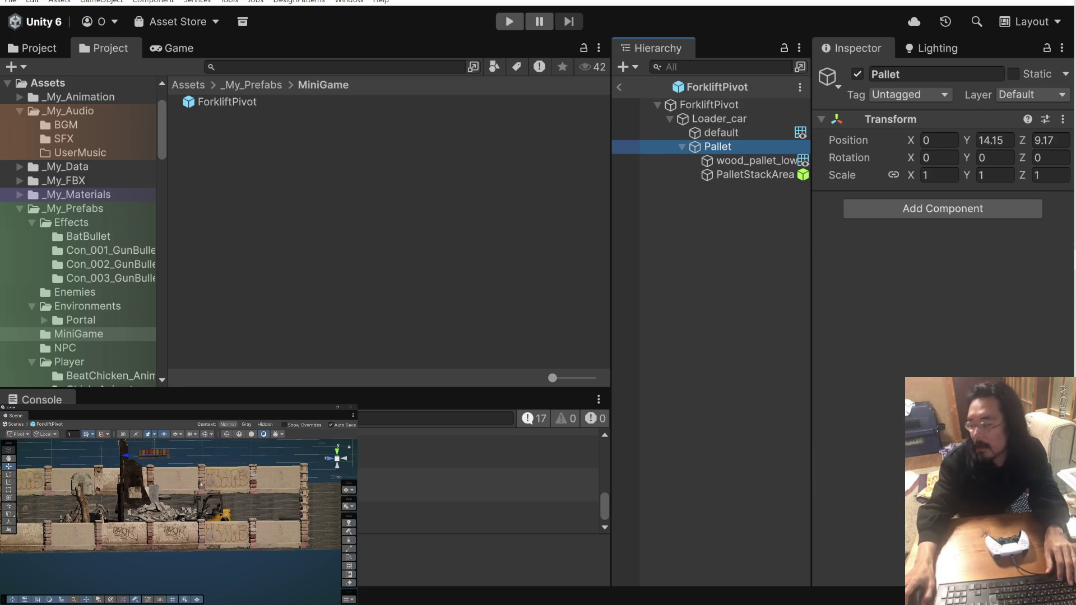
pyautogui.moveTo(201, 484); pyautogui.dragTo(215, 505)
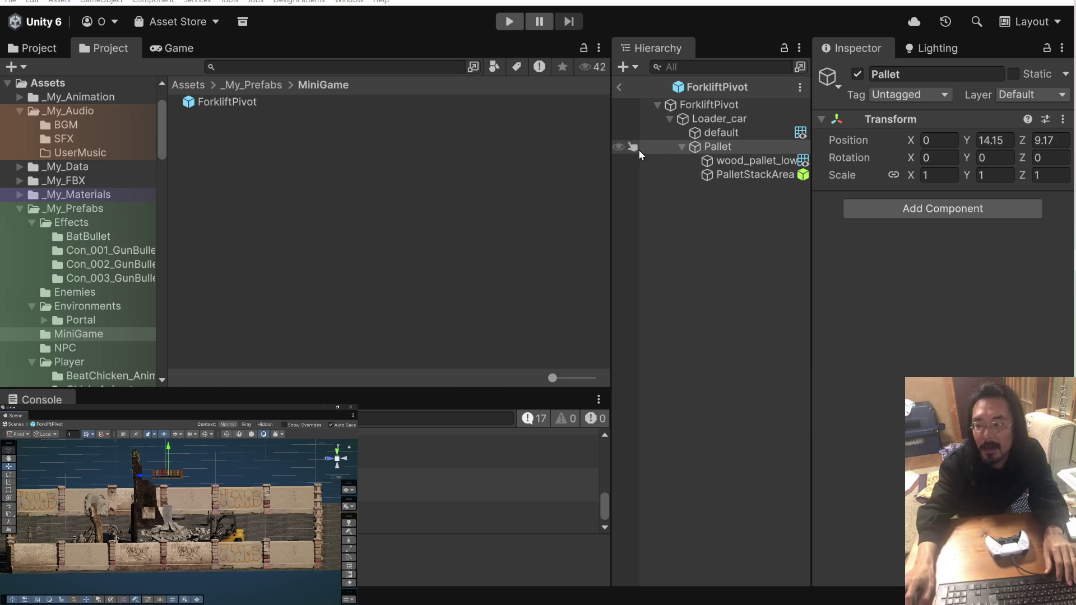
pyautogui.moveTo(168, 449)
pyautogui.mouseDown()
pyautogui.moveTo(178, 501)
pyautogui.moveTo(190, 464)
pyautogui.moveTo(165, 480)
pyautogui.moveTo(155, 510)
pyautogui.moveTo(223, 509)
pyautogui.mouseUp()
pyautogui.scroll(2, 180, 505)
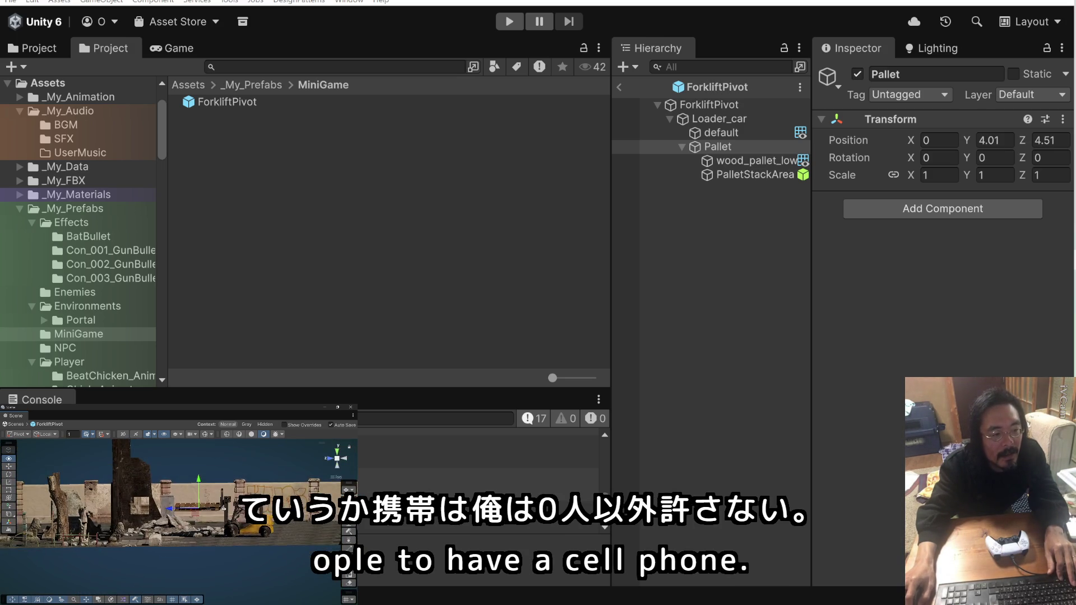
pyautogui.click(772, 160)
pyautogui.click(768, 173)
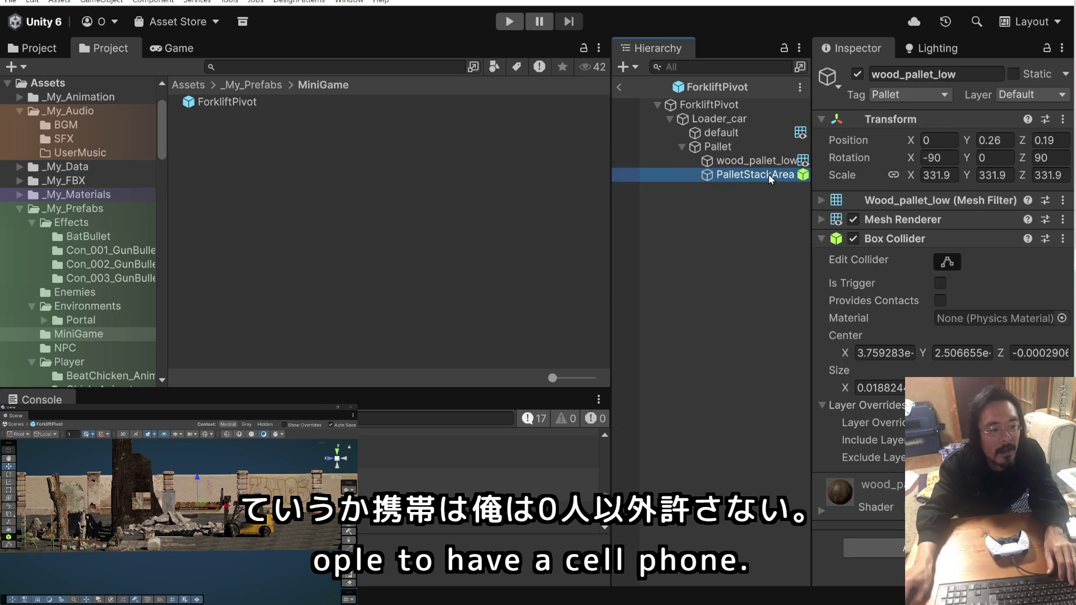
pyautogui.moveTo(280, 493); pyautogui.dragTo(287, 540)
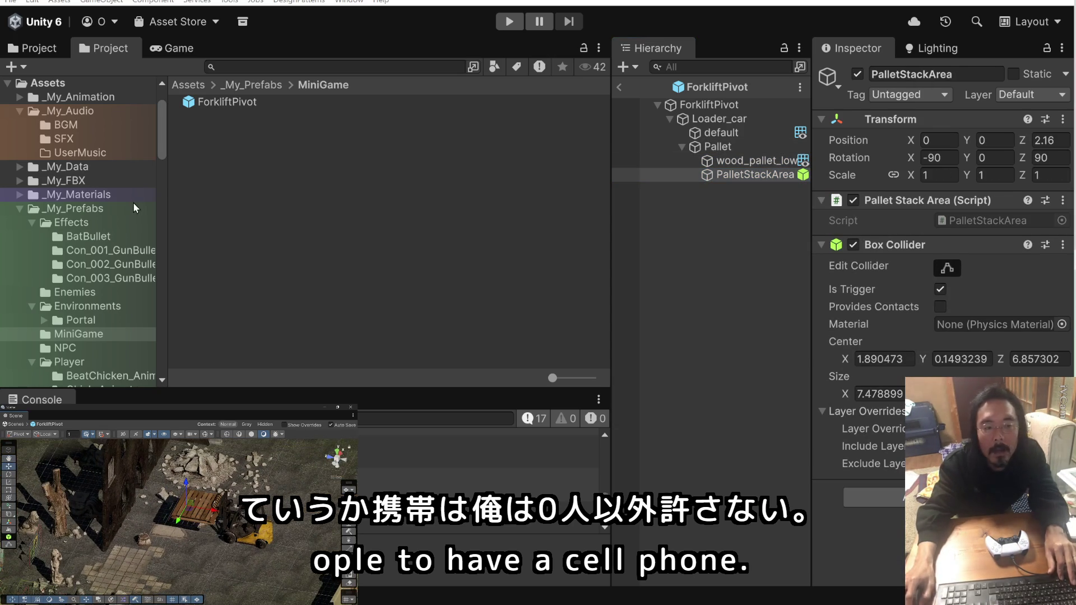
pyautogui.click(721, 160)
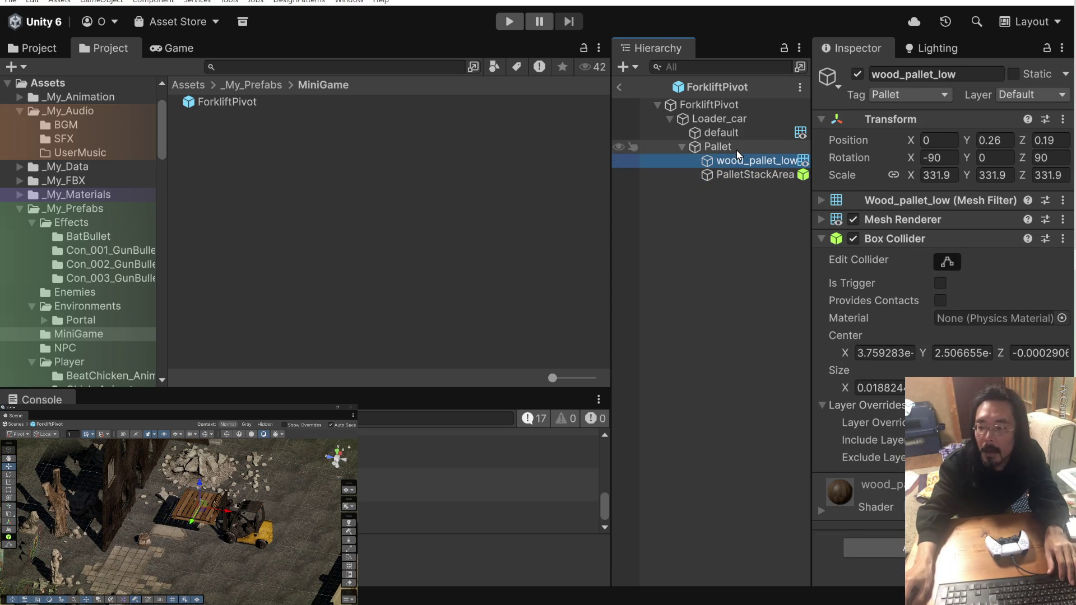
pyautogui.click(720, 146)
pyautogui.moveTo(272, 513); pyautogui.dragTo(238, 465)
pyautogui.click(732, 133)
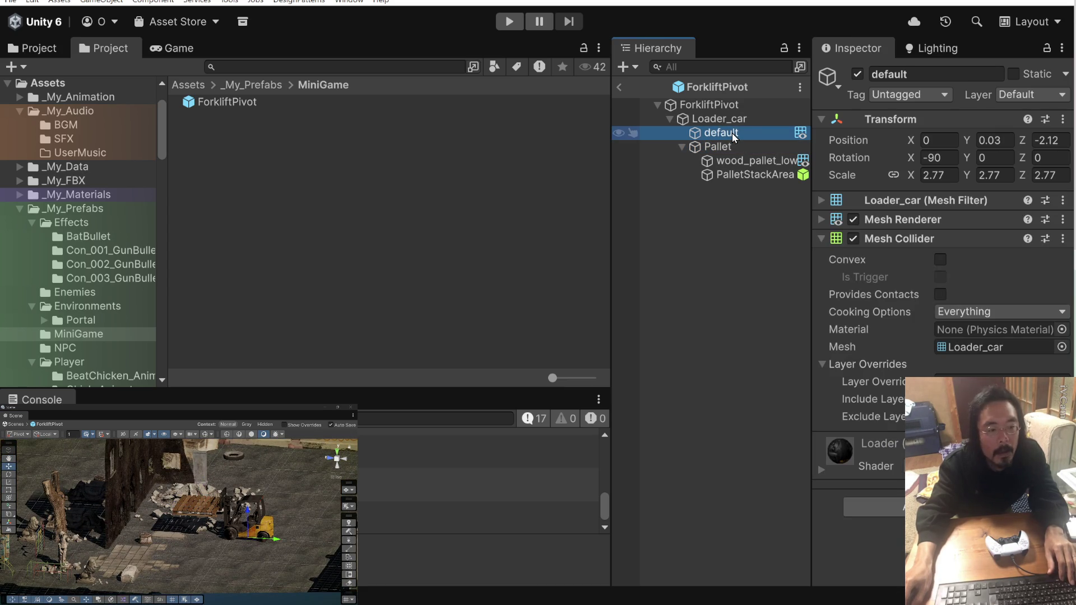
pyautogui.click(733, 119)
pyautogui.moveTo(271, 524); pyautogui.dragTo(262, 503)
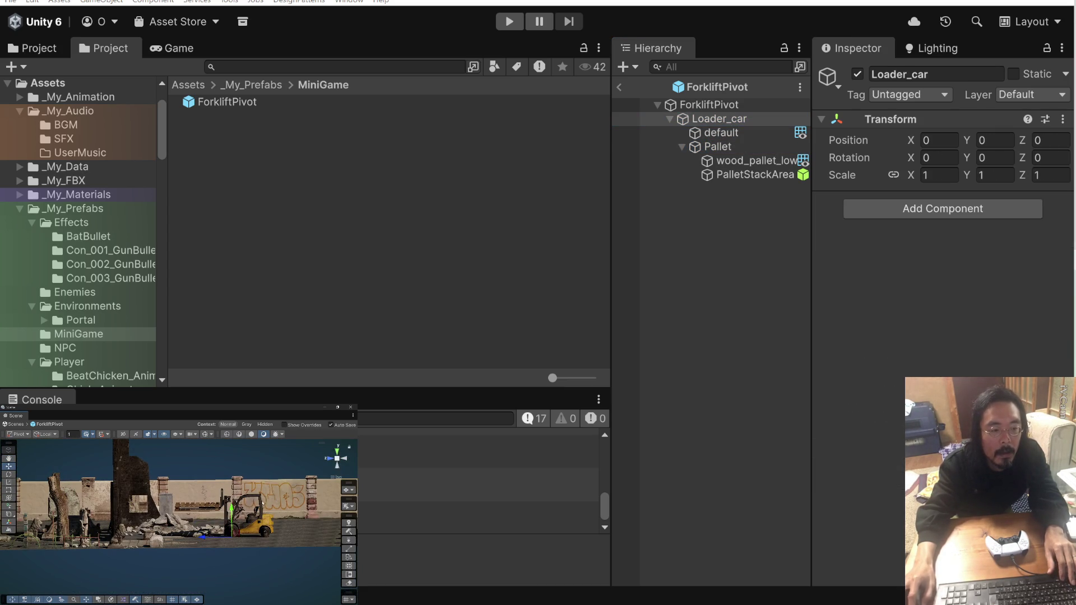
pyautogui.click(761, 109)
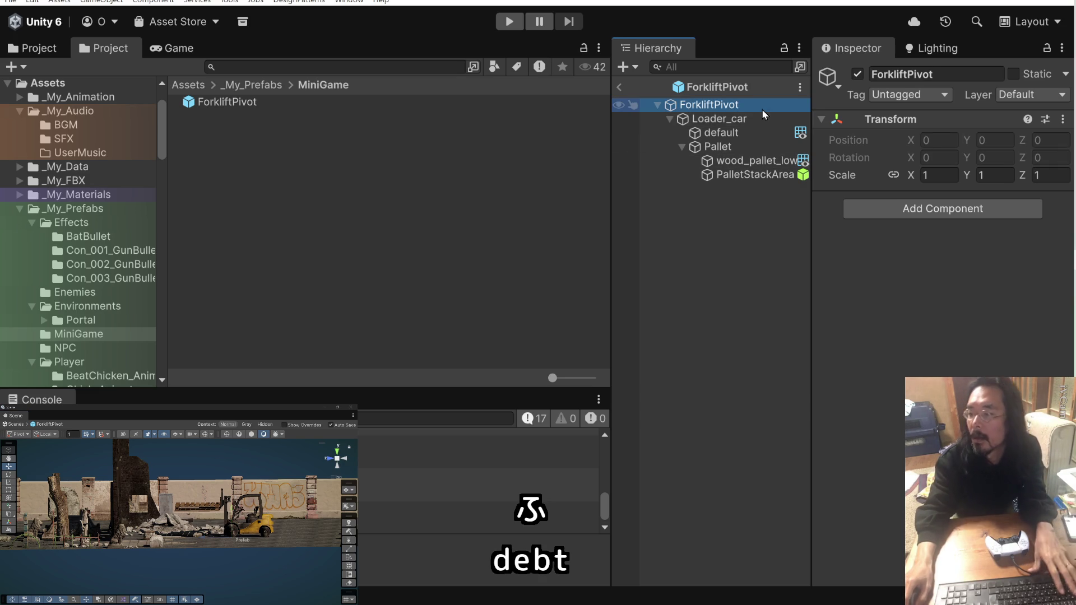
pyautogui.click(744, 118)
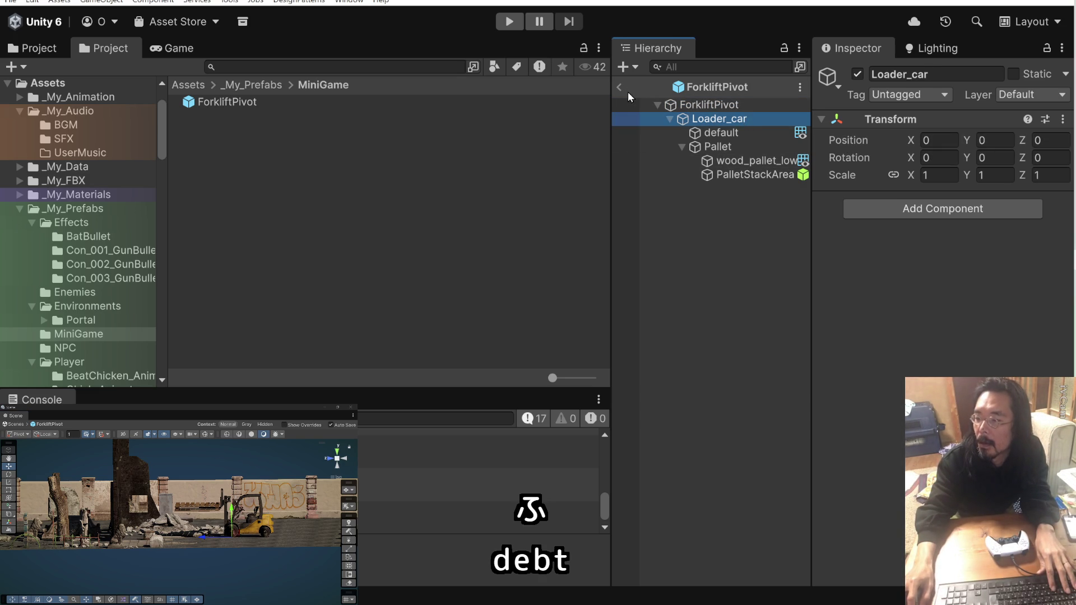
pyautogui.click(730, 120)
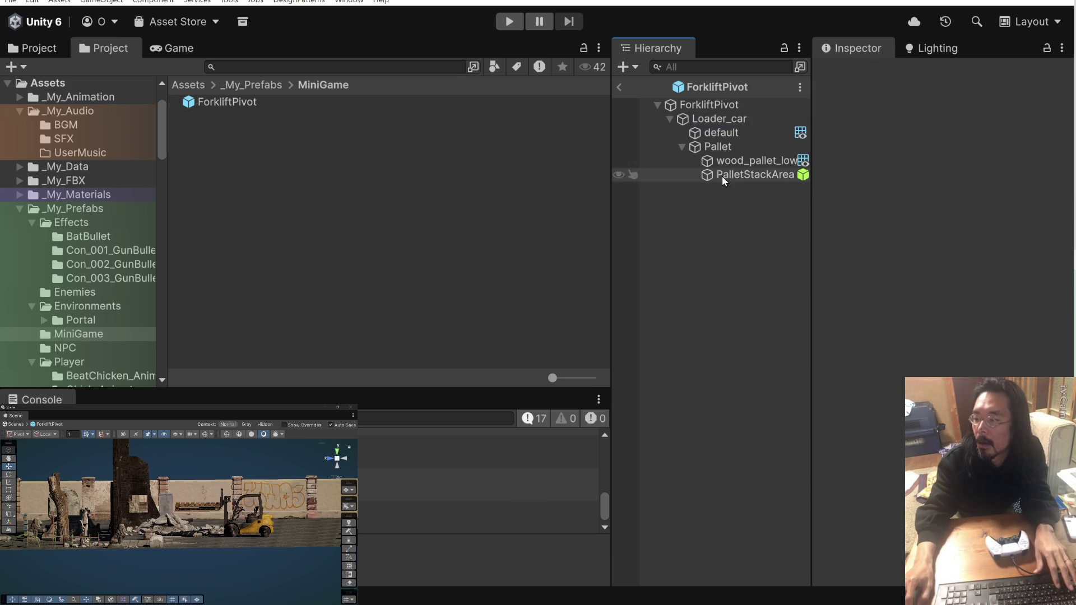
# Rename the ForkliftPivot prefab asset to Loader_car.
pyautogui.click(621, 88)
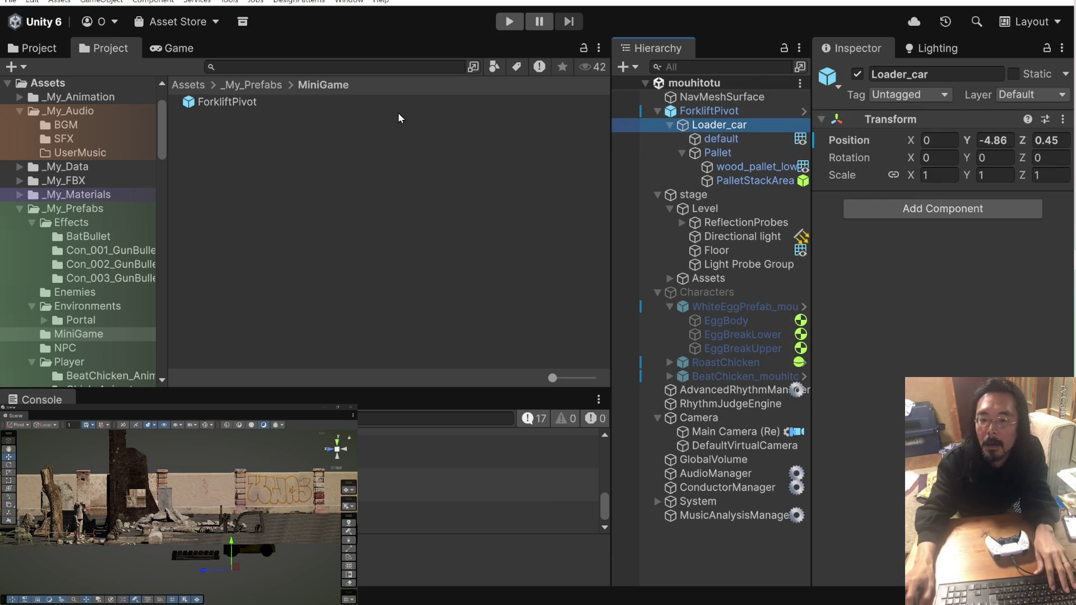
pyautogui.click(255, 102)
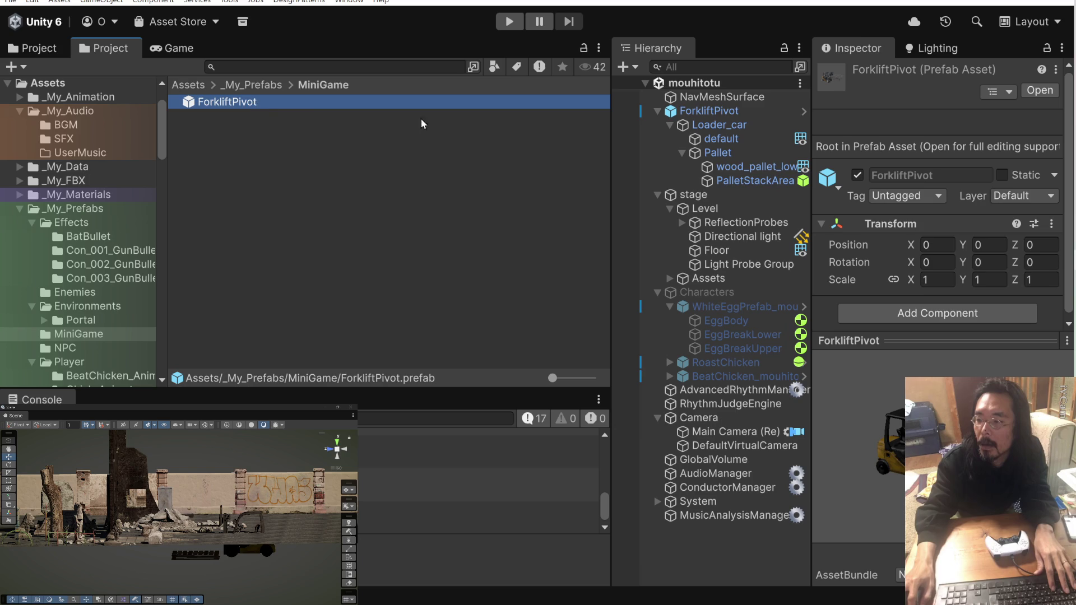
pyautogui.click(250, 105)
pyautogui.write('Loader_car')
pyautogui.press('Return')
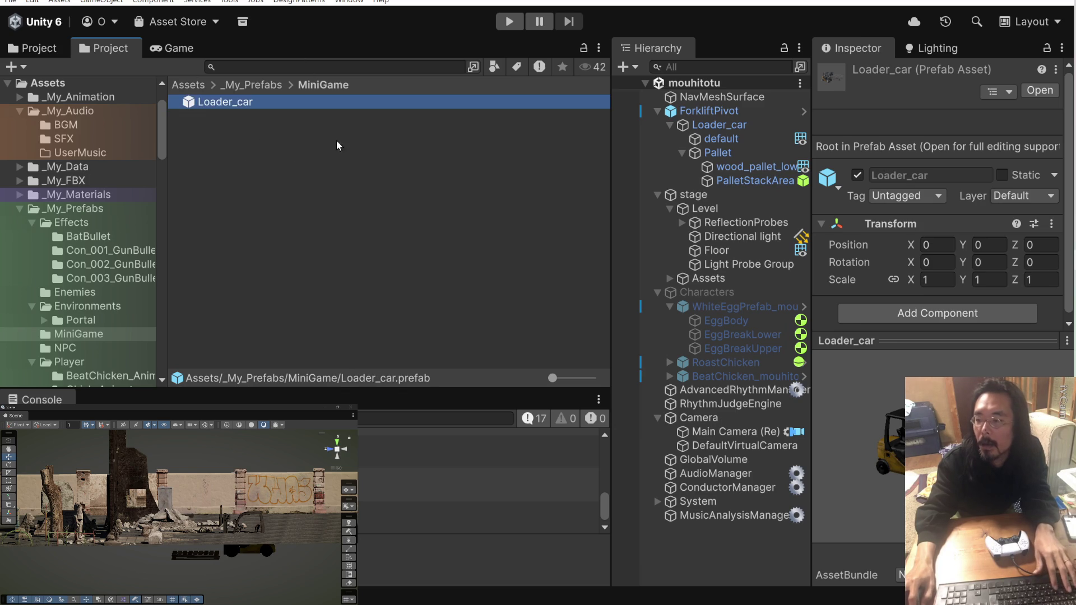
# Try renaming the scene's top forklift object to Loader_car, then undo it.
pyautogui.click(736, 112)
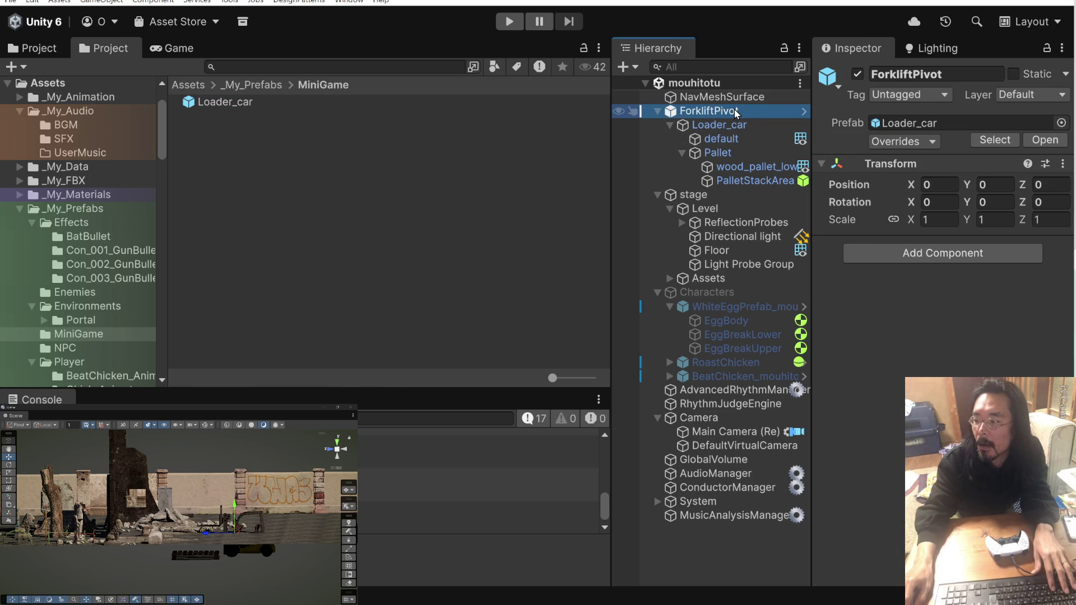
pyautogui.click(918, 74)
pyautogui.write('Loader_car')
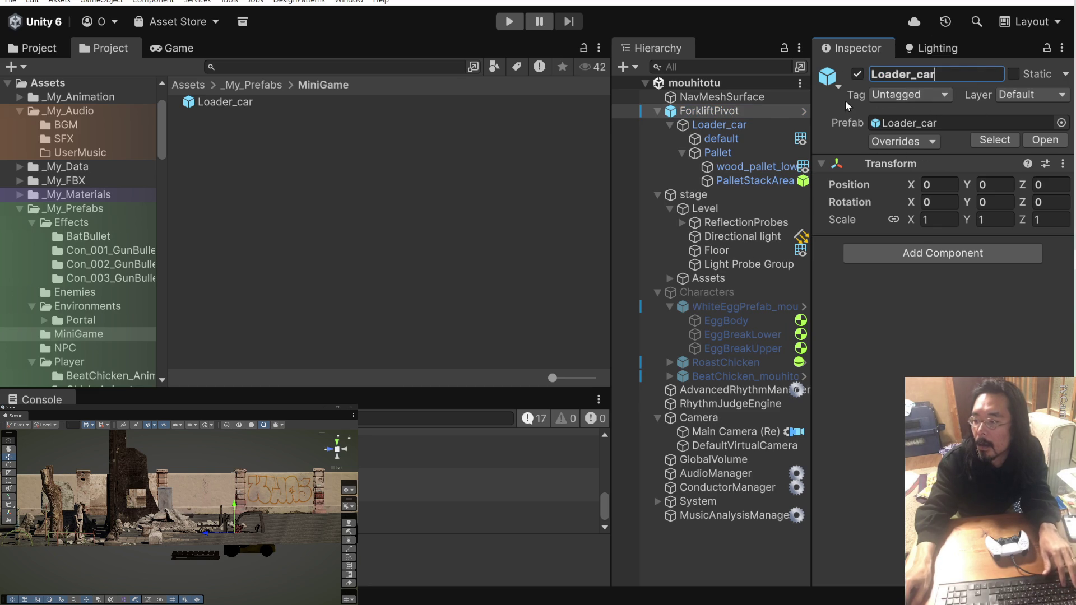
pyautogui.click(741, 115)
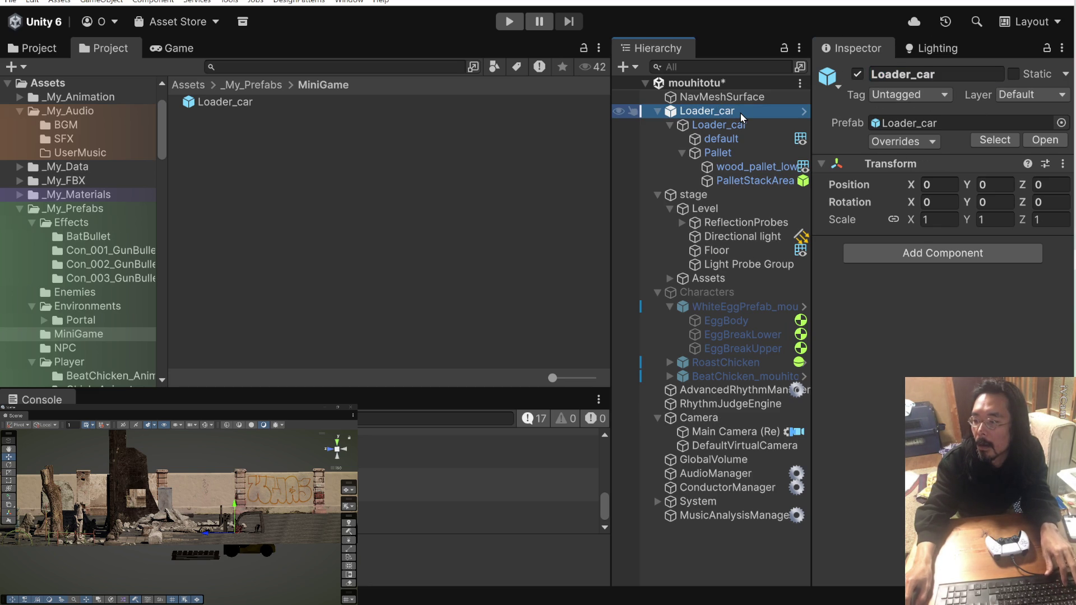
pyautogui.hotkey('ctrl', 'z')
# Inside the prefab, rename the inner Loader_car child to ForkliftPivot.
pyautogui.click(735, 111)
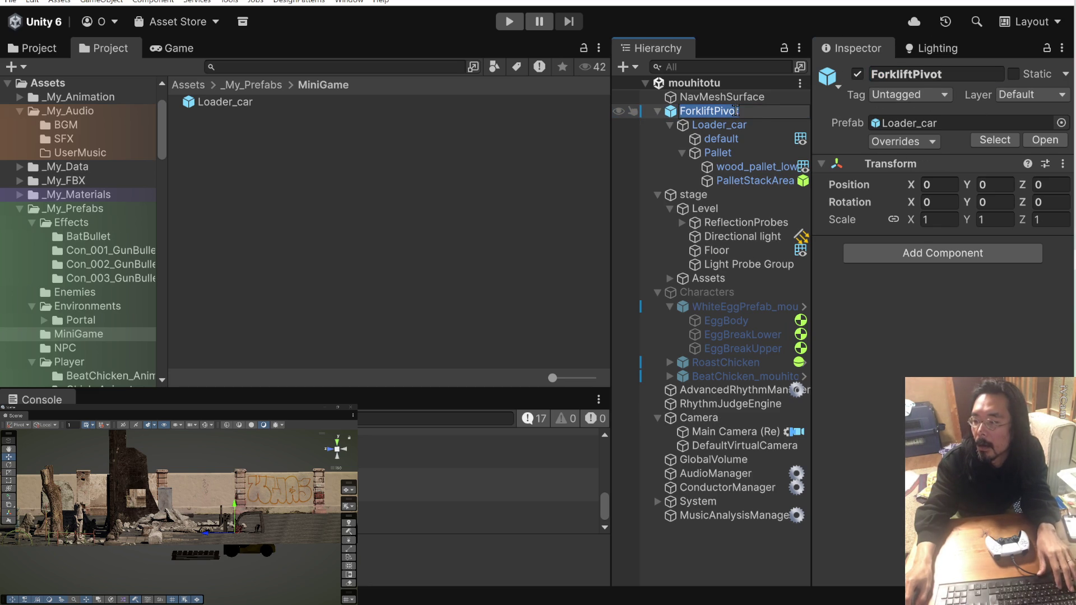
pyautogui.click(745, 126)
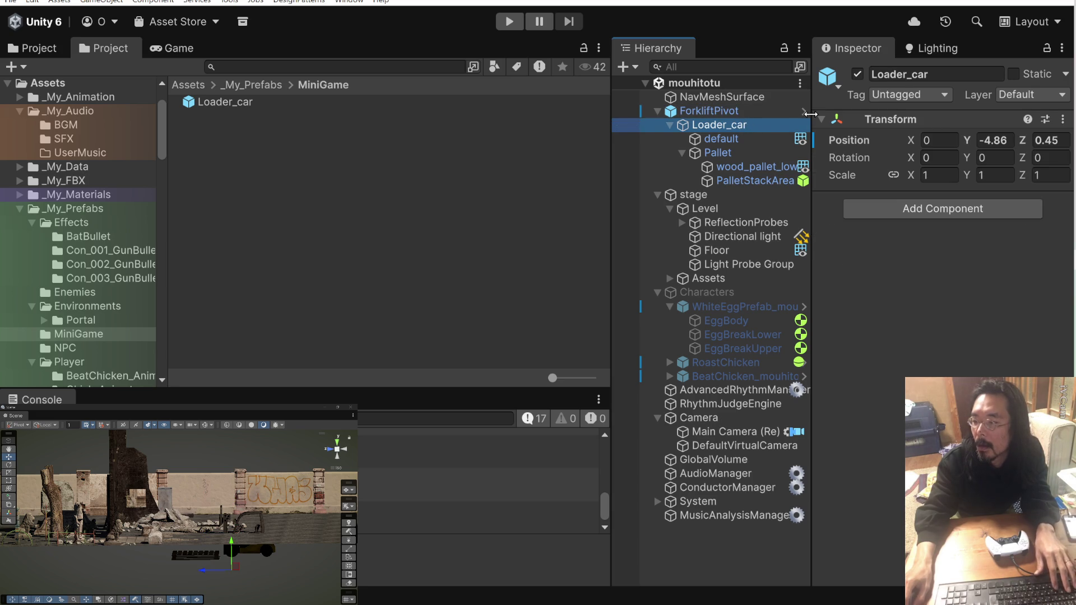
pyautogui.click(805, 112)
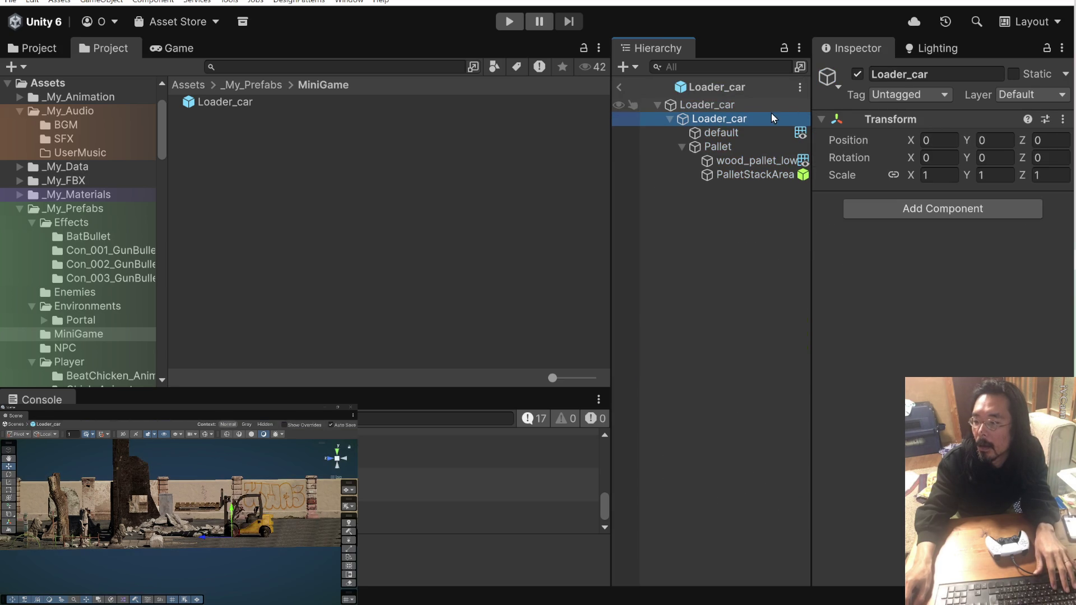
pyautogui.click(743, 119)
pyautogui.write('ForkliftPivot')
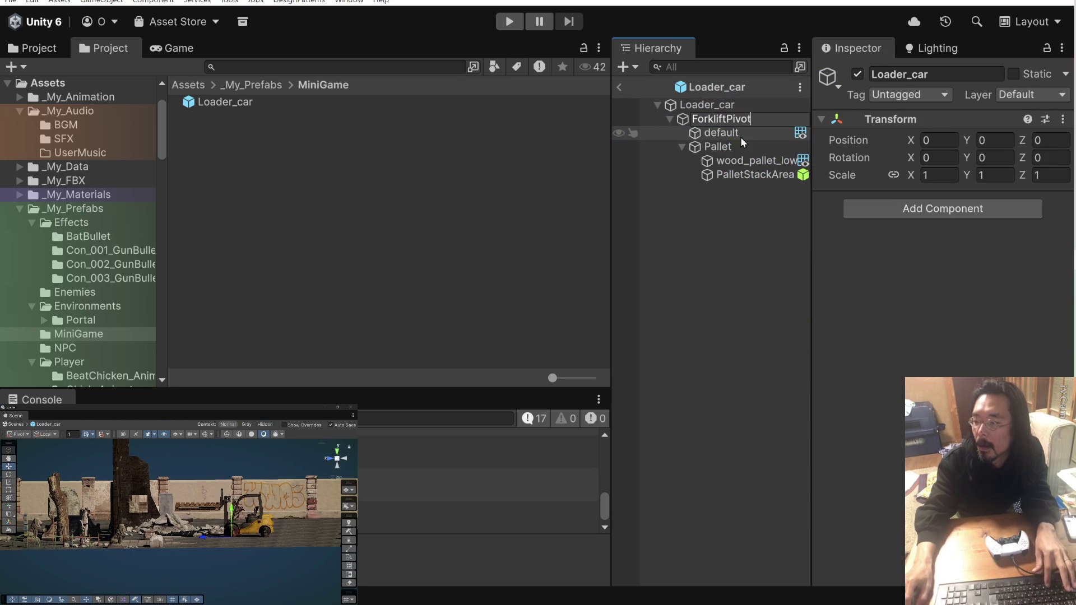
pyautogui.click(741, 136)
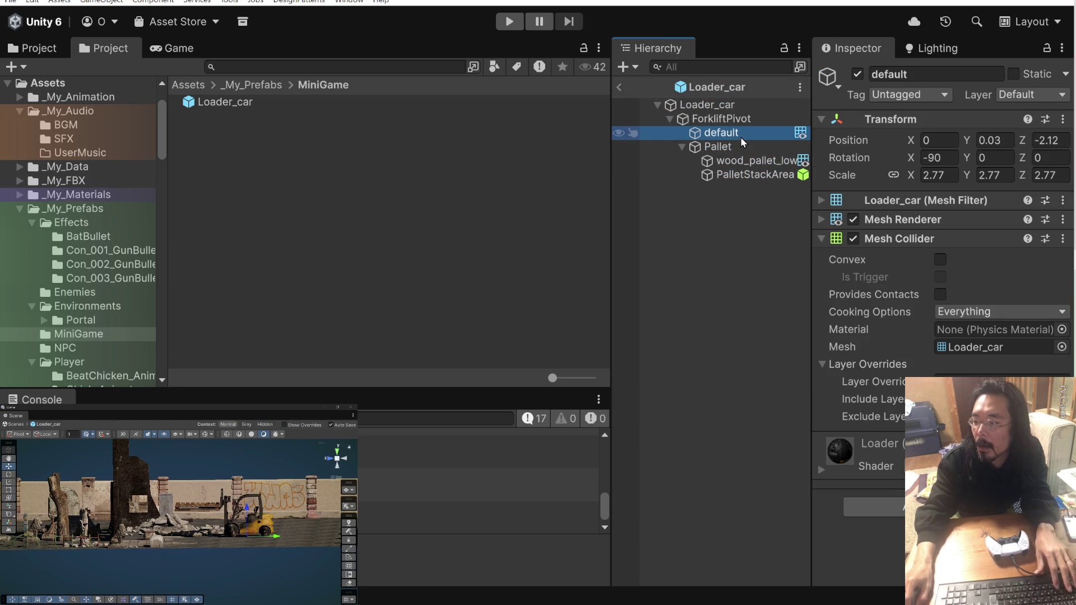
pyautogui.click(620, 88)
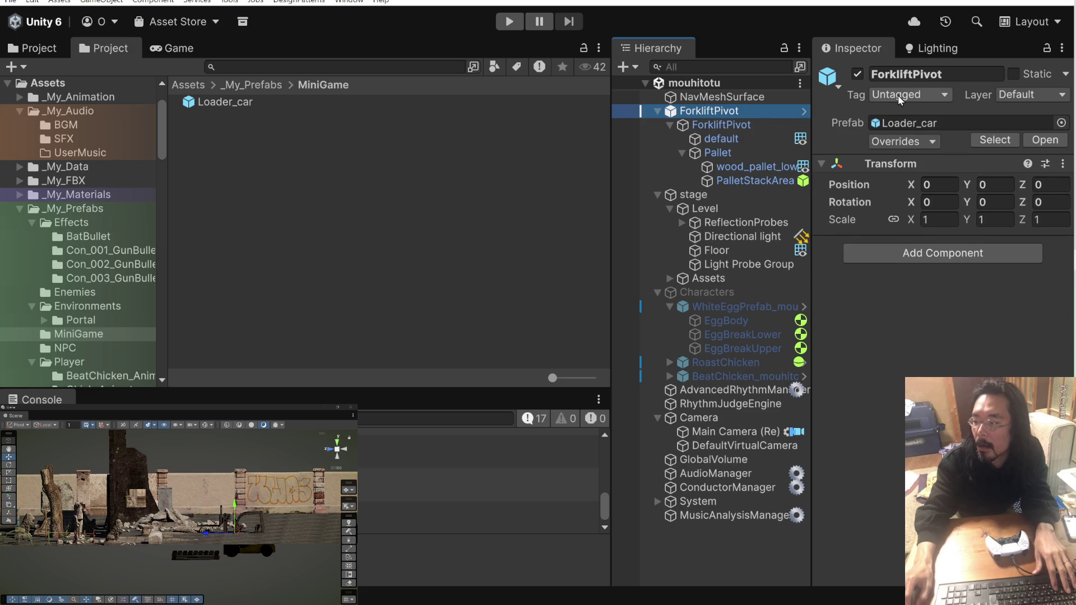
# Rename the root object in the scene to Loader_car.
pyautogui.click(924, 74)
pyautogui.press('super+v')
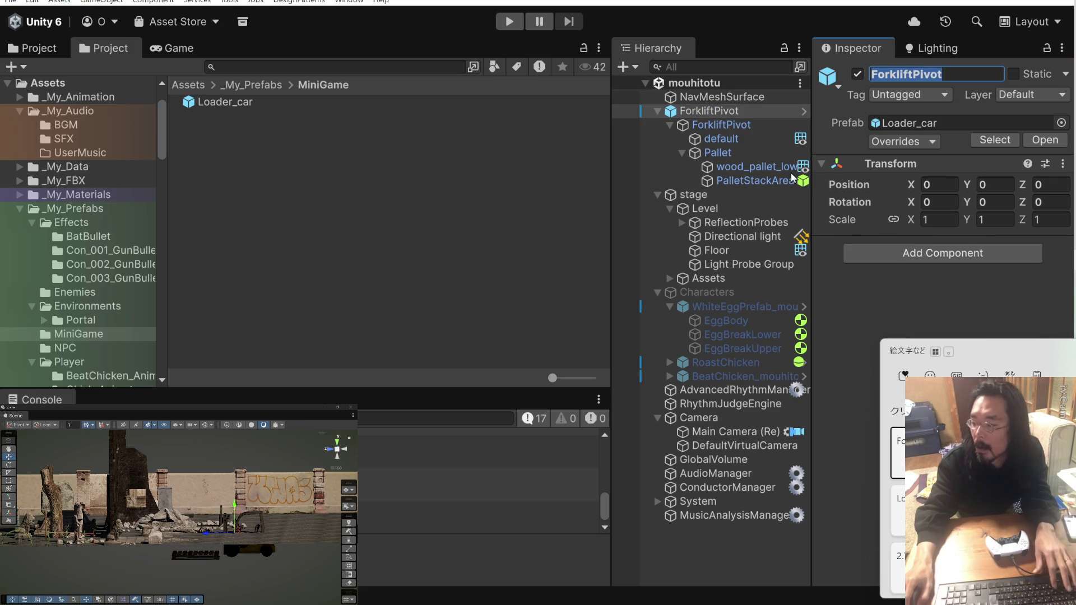
pyautogui.write('Loader_car')
pyautogui.press('Return')
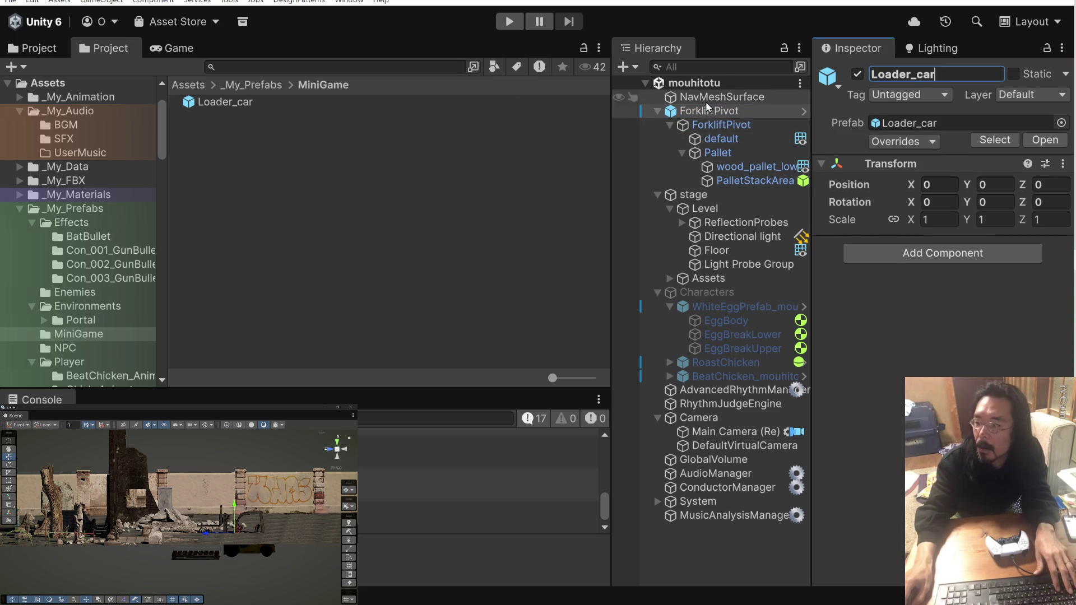
pyautogui.click(720, 124)
# Check the Loader_car, ForkliftPivot and default mesh hierarchy inside the prefab.
pyautogui.click(713, 140)
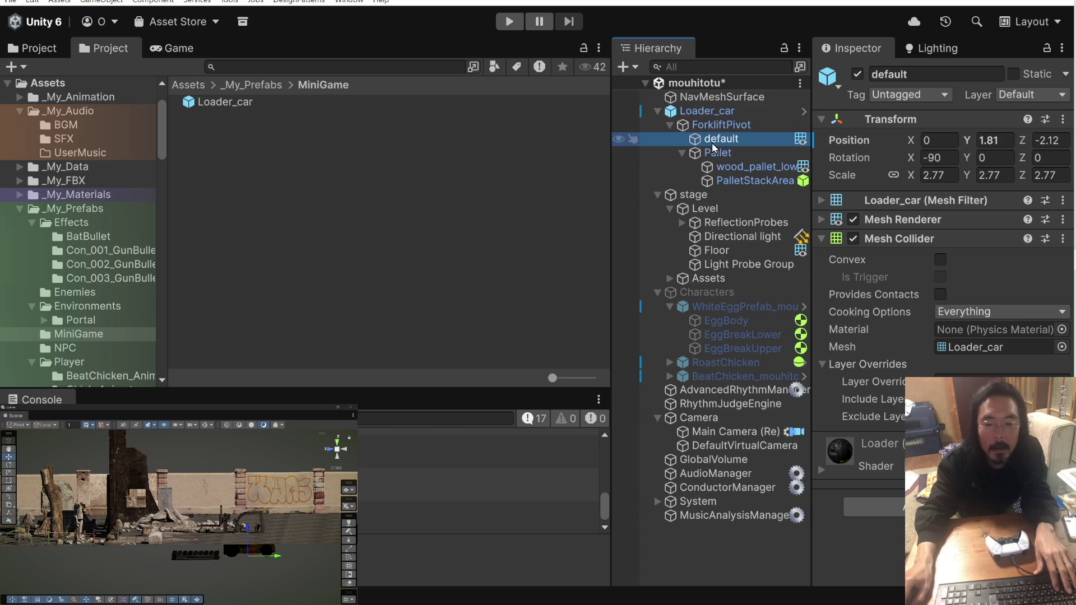
pyautogui.click(719, 126)
pyautogui.click(728, 116)
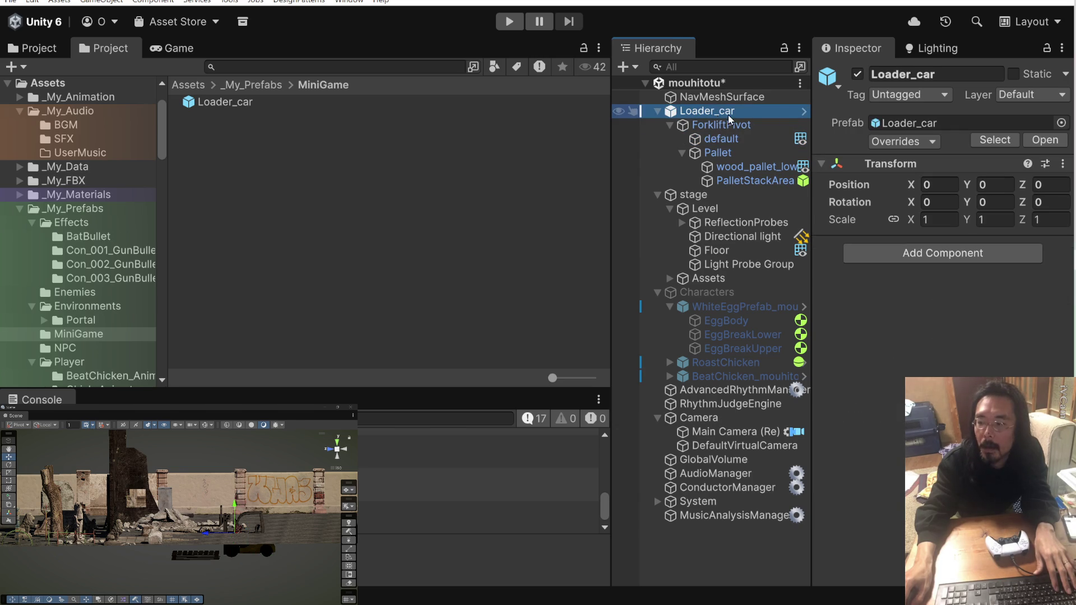
pyautogui.click(802, 110)
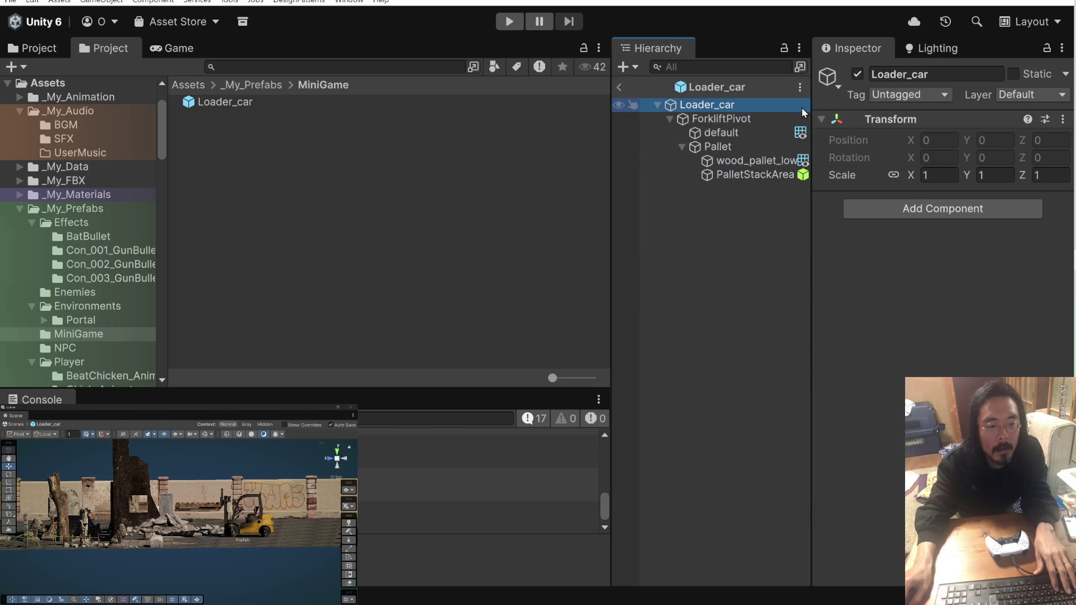
pyautogui.click(616, 86)
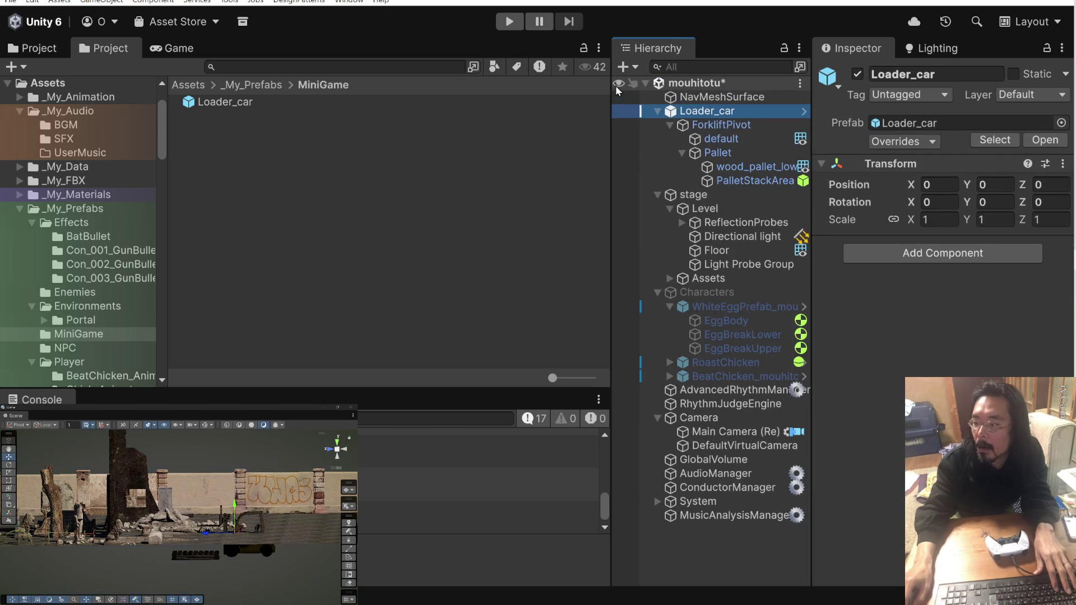
# Replace the scene's Loader_car with a fresh prefab instance from Project and save the scene.
pyautogui.rightClick(740, 116)
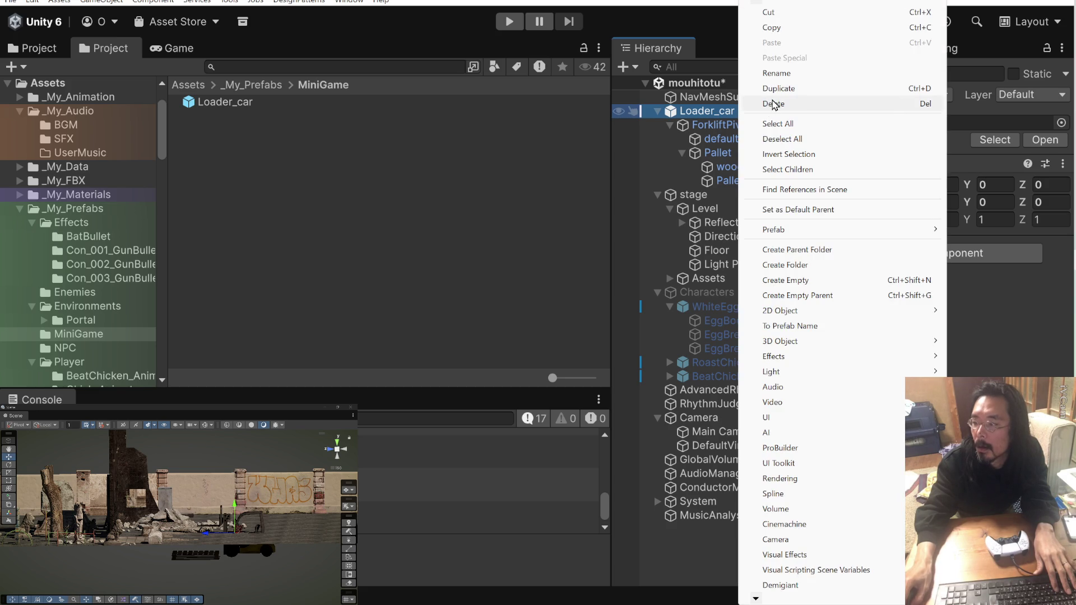
pyautogui.click(774, 105)
pyautogui.moveTo(221, 104)
pyautogui.mouseDown()
pyautogui.moveTo(707, 130)
pyautogui.moveTo(700, 111)
pyautogui.mouseUp()
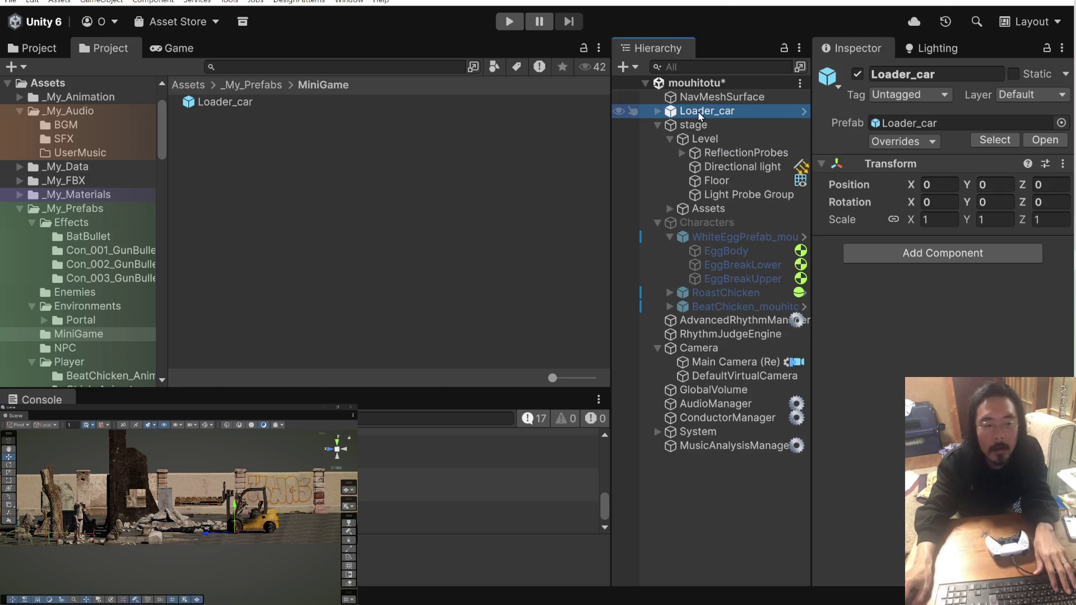
pyautogui.hotkey('ctrl', 's')
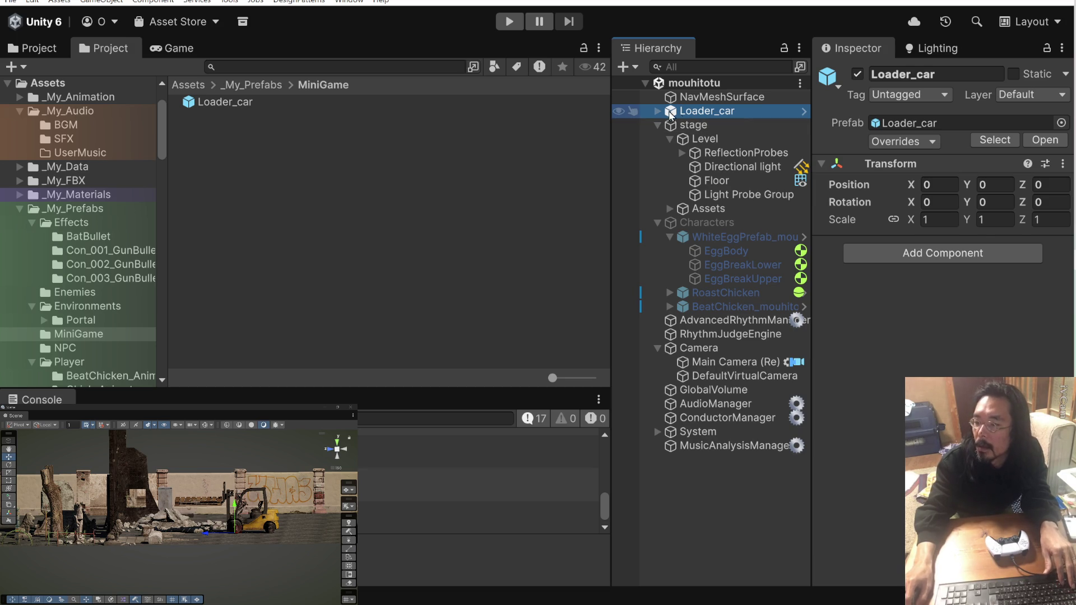
# Expand the new Loader_car instance and review its prefab structure.
pyautogui.click(657, 111)
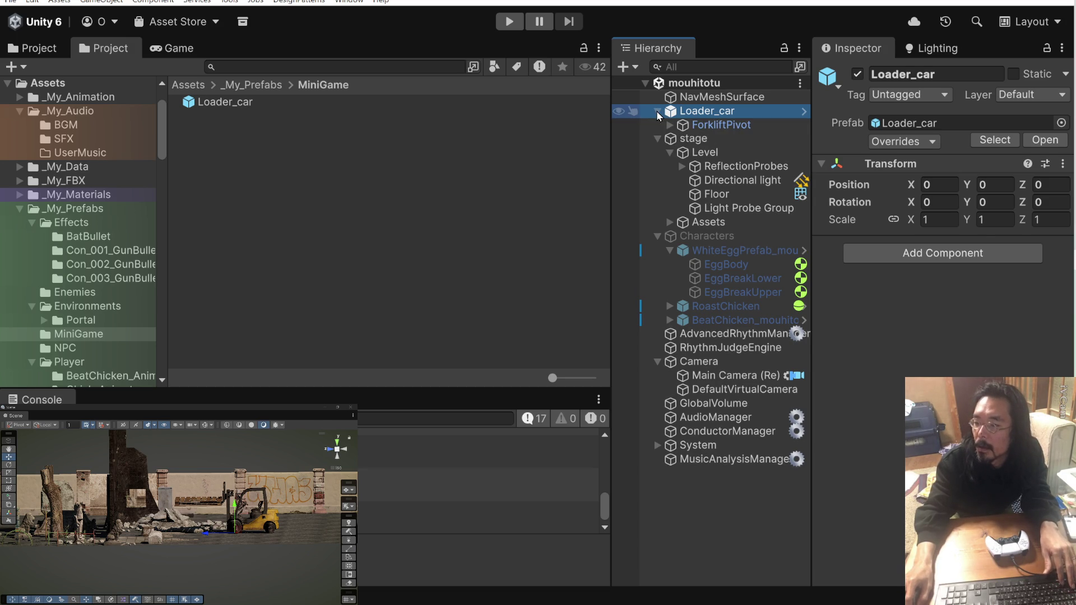
pyautogui.click(804, 112)
pyautogui.click(646, 105)
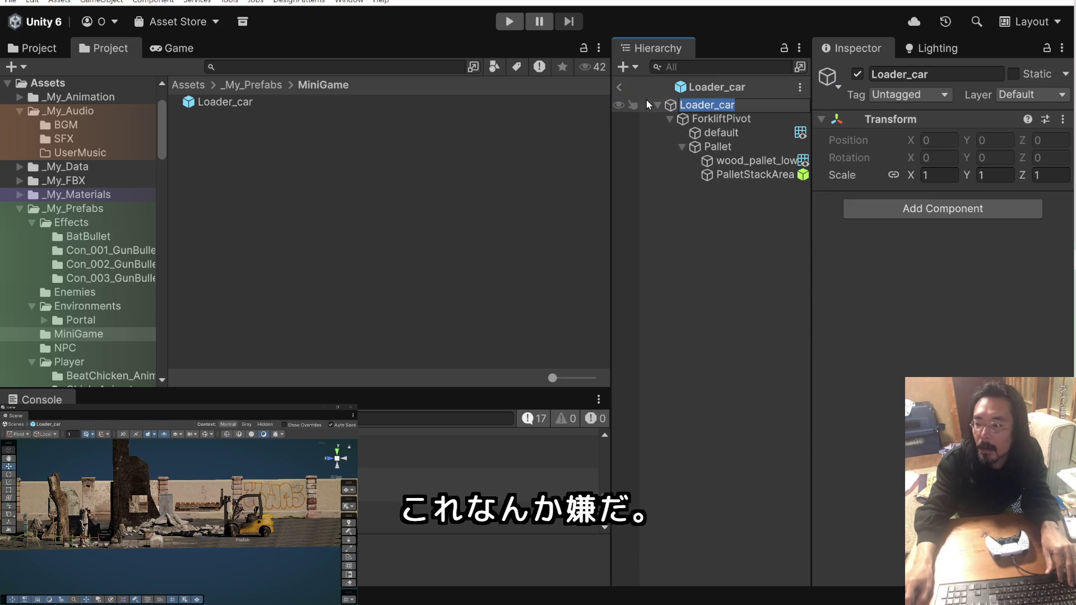
pyautogui.click(620, 87)
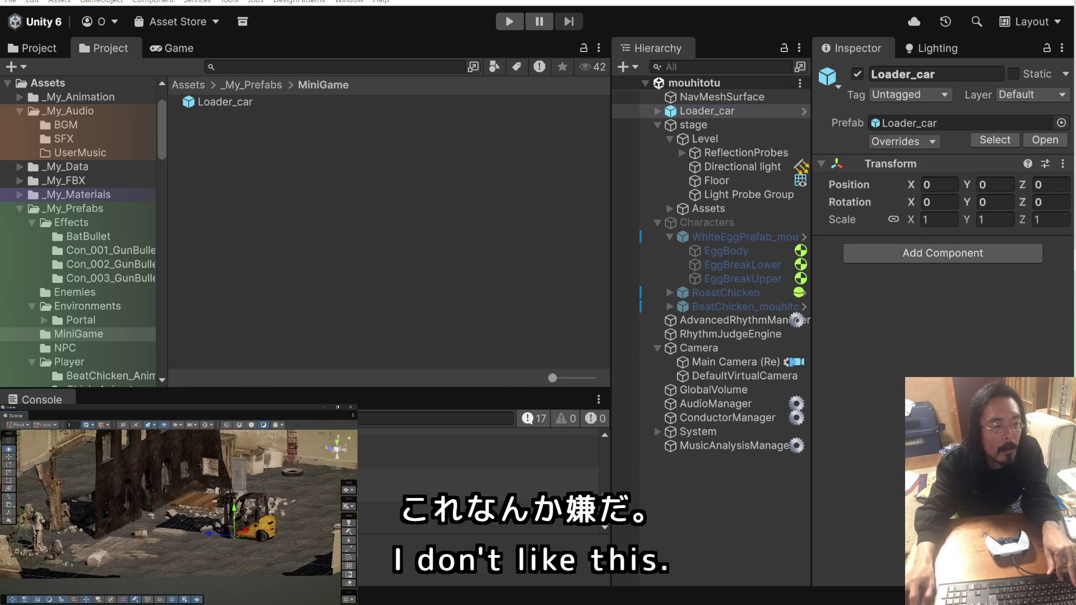
pyautogui.moveTo(212, 519); pyautogui.dragTo(217, 476)
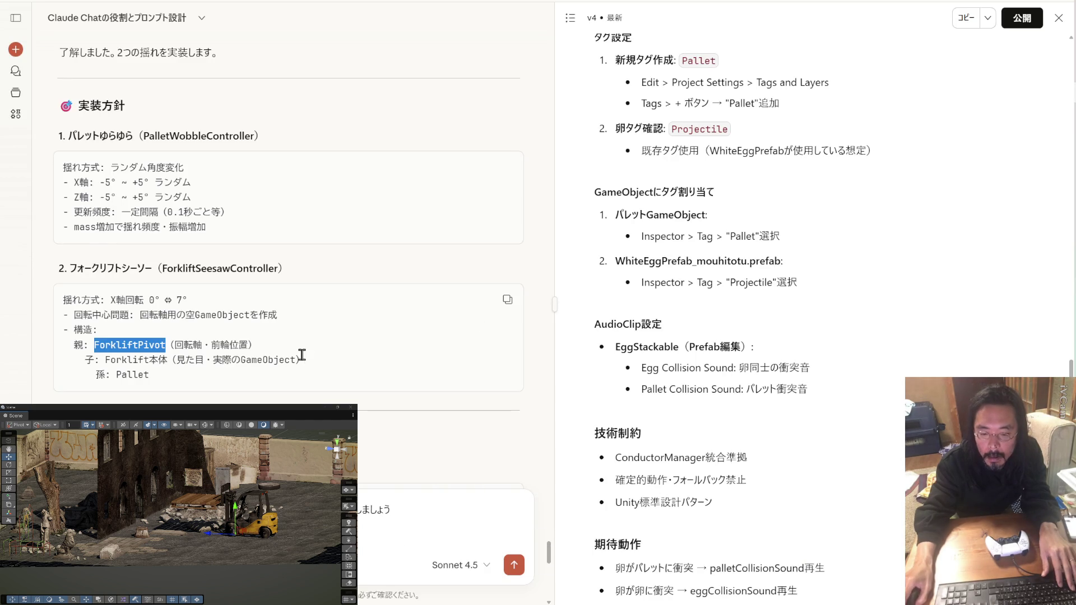
# Tell Claude the pallet should jolt per stacked egg and the forklift seesaw hierarchy is ready.
pyautogui.scroll(-2, 302, 355)
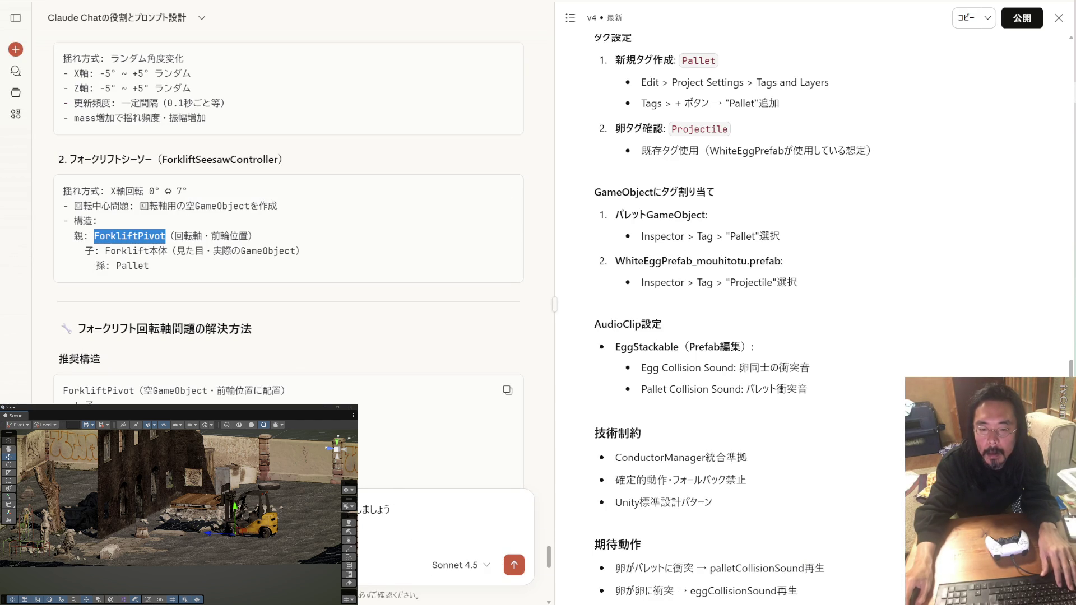
pyautogui.click(191, 225)
pyautogui.moveTo(151, 159); pyautogui.dragTo(70, 160)
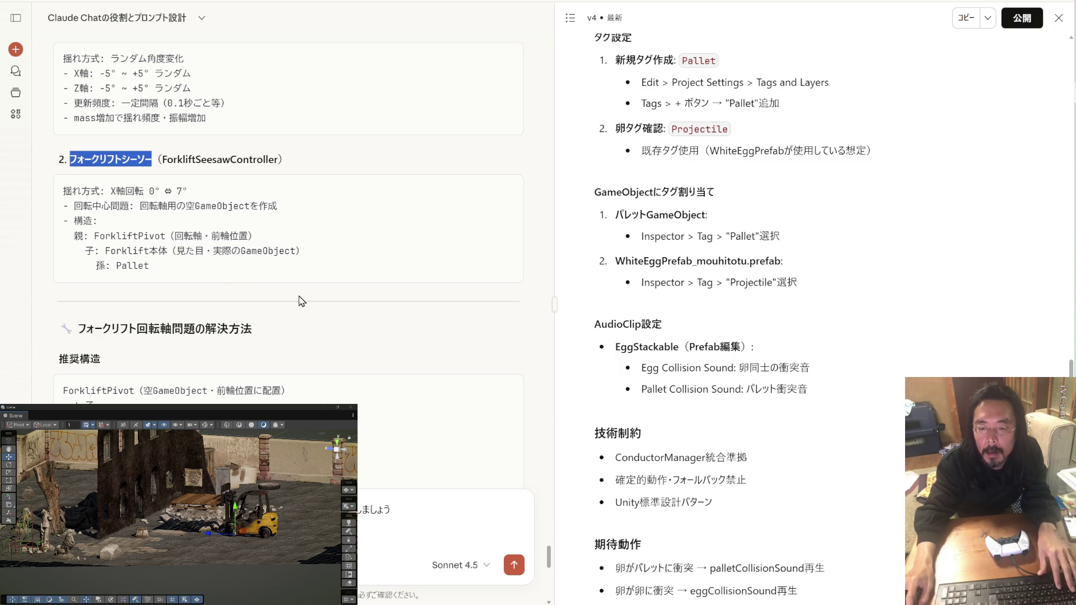
pyautogui.click(419, 506)
pyautogui.hotkey('shift', 'Return')
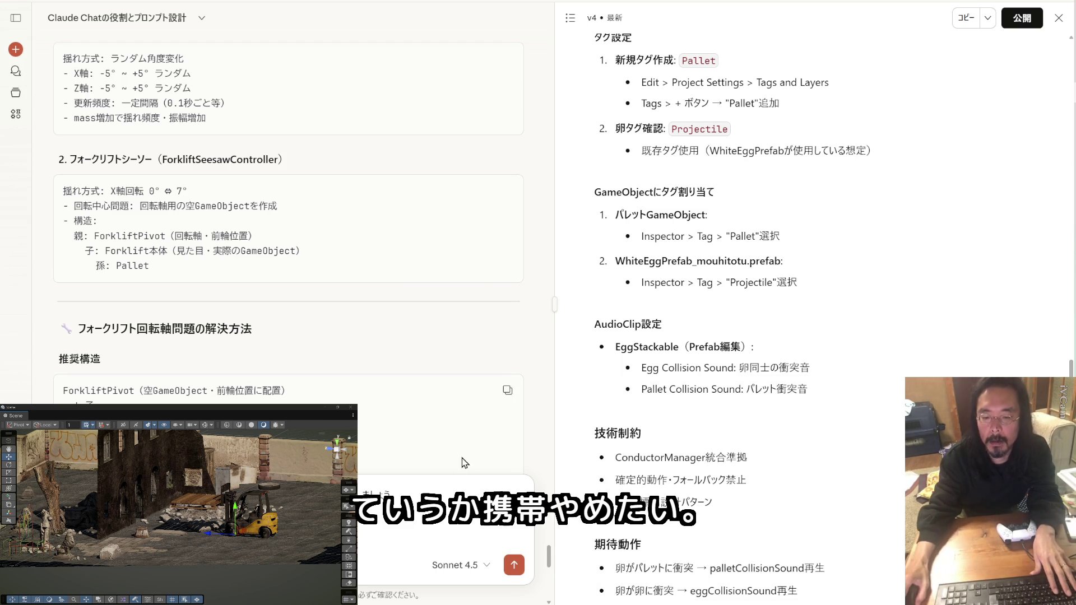
pyautogui.scroll(-4, 465, 462)
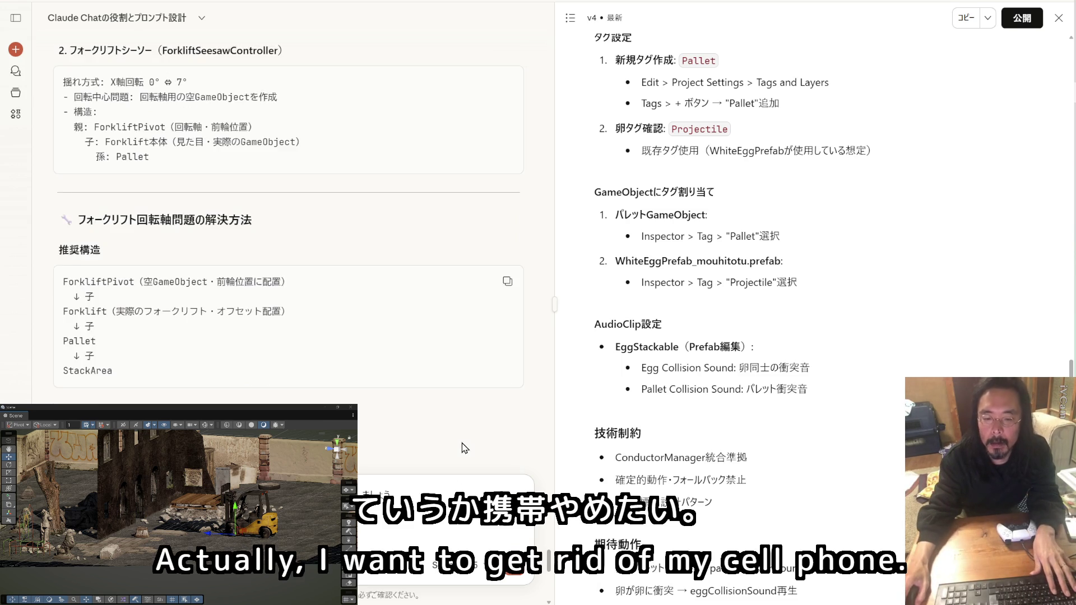
pyautogui.scroll(-2, 464, 448)
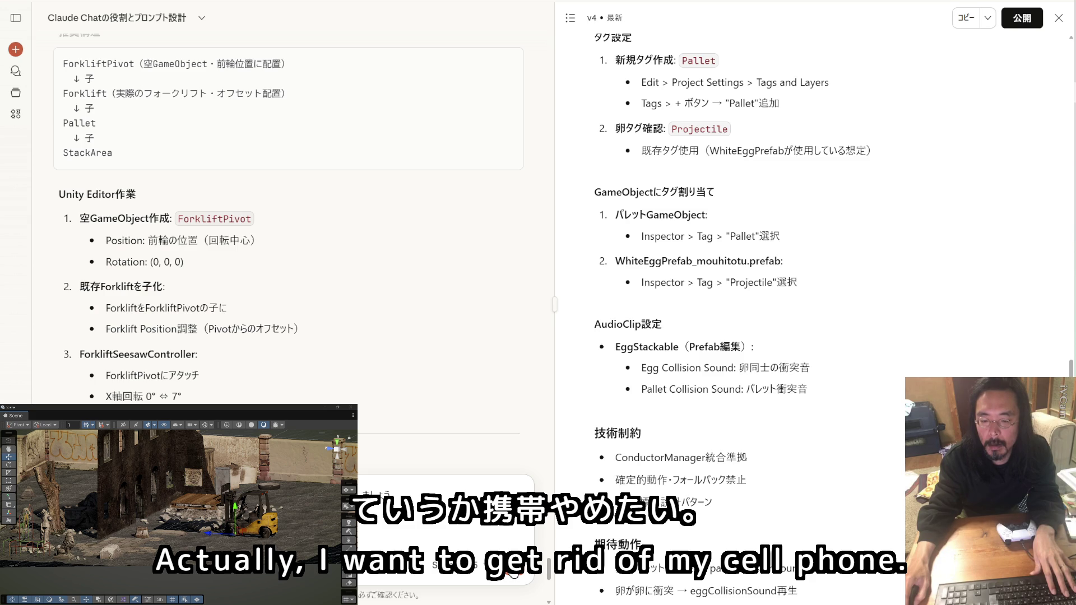
pyautogui.click(513, 575)
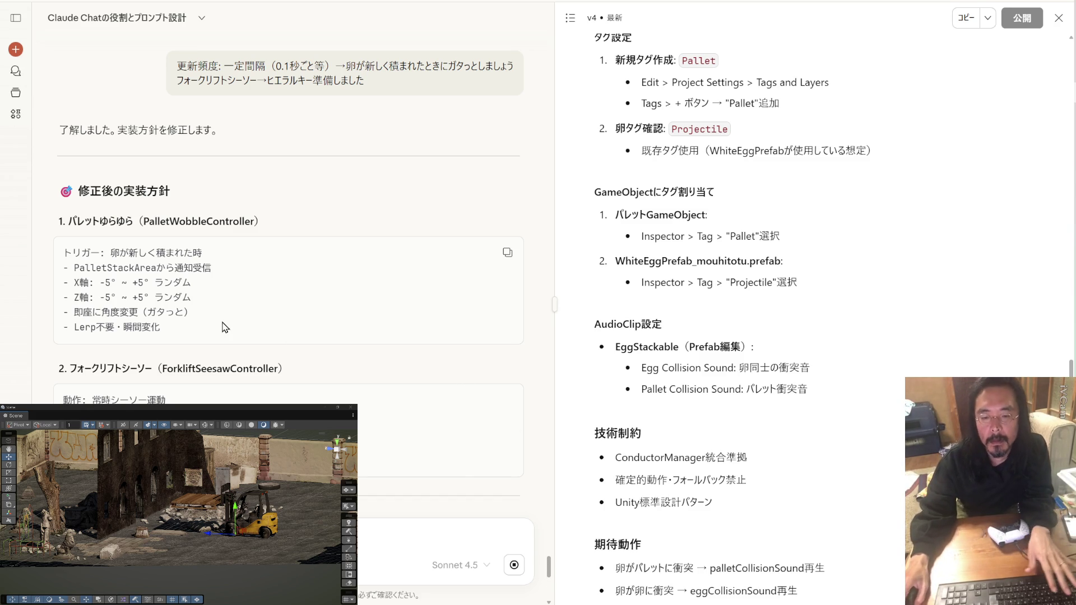
# Draft a reply quoting the Lerp不要・瞬間変化 line and the フォークリフトシーソー heading.
pyautogui.moveTo(225, 327); pyautogui.dragTo(85, 329)
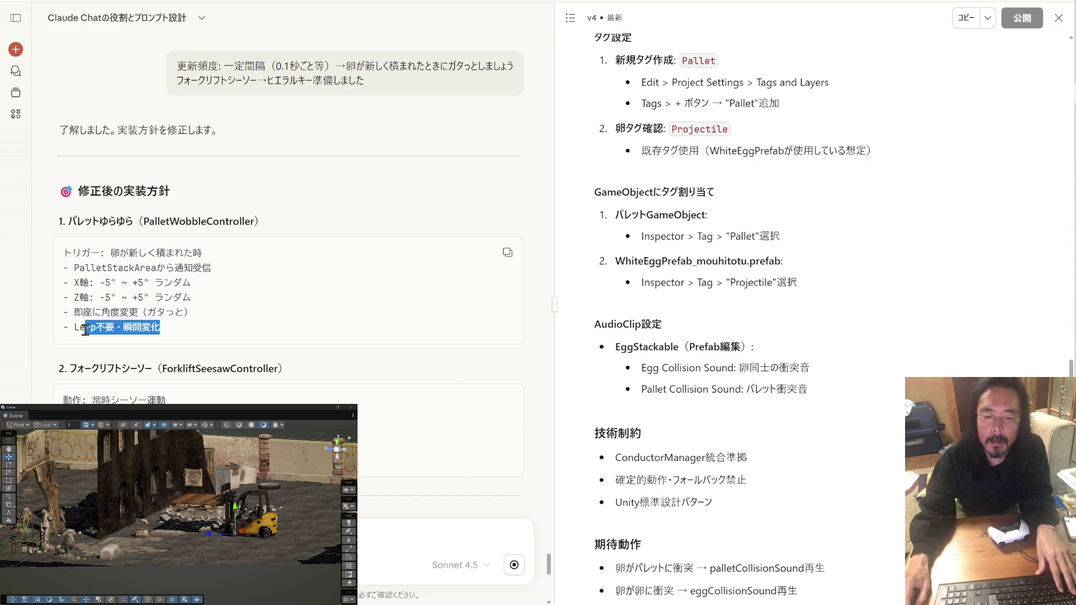
pyautogui.click(140, 329)
pyautogui.hotkey('ctrl', 'v')
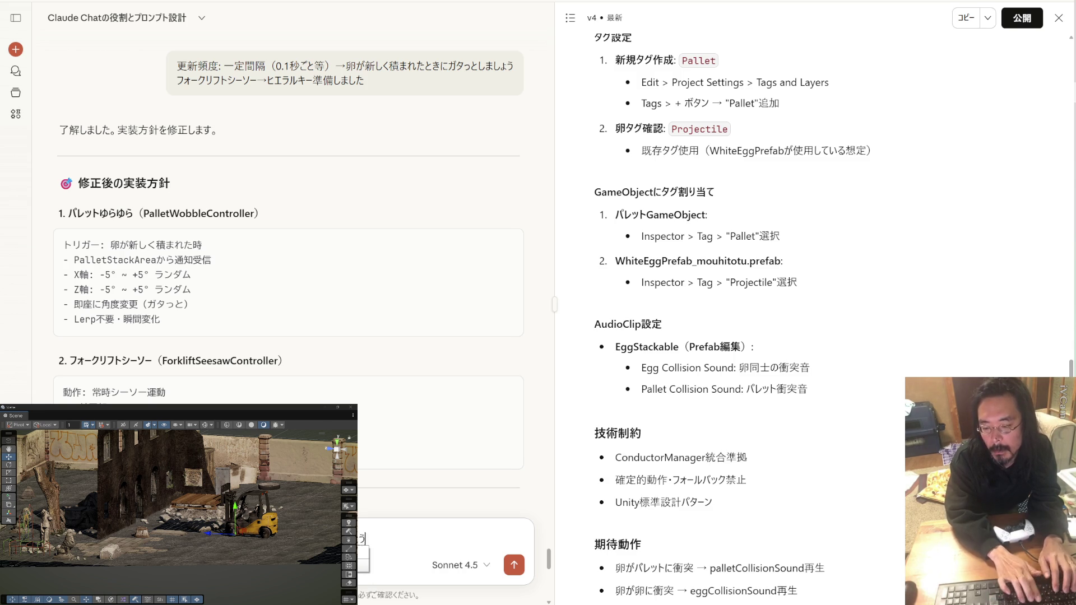
pyautogui.hotkey('shift', 'Return')
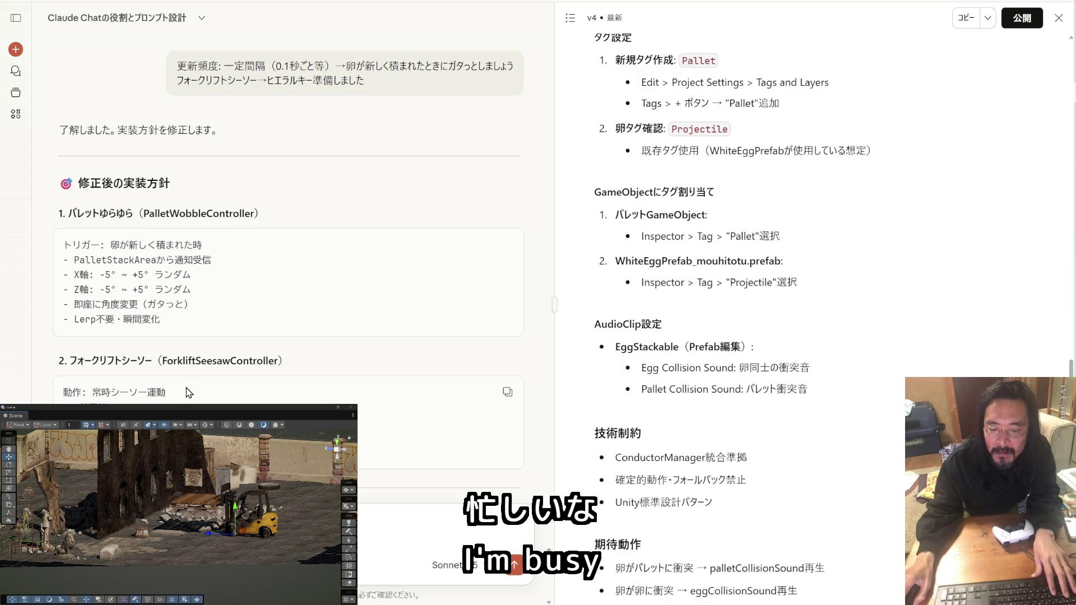
pyautogui.moveTo(151, 360); pyautogui.dragTo(74, 360)
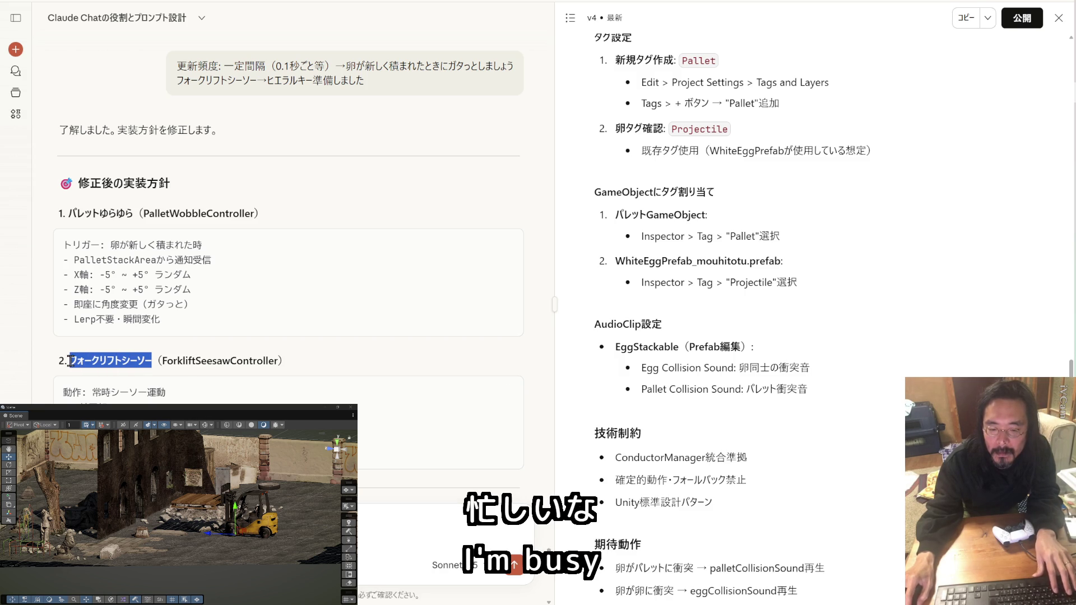
pyautogui.hotkey('ctrl', 'c')
pyautogui.hotkey('ctrl', 'v')
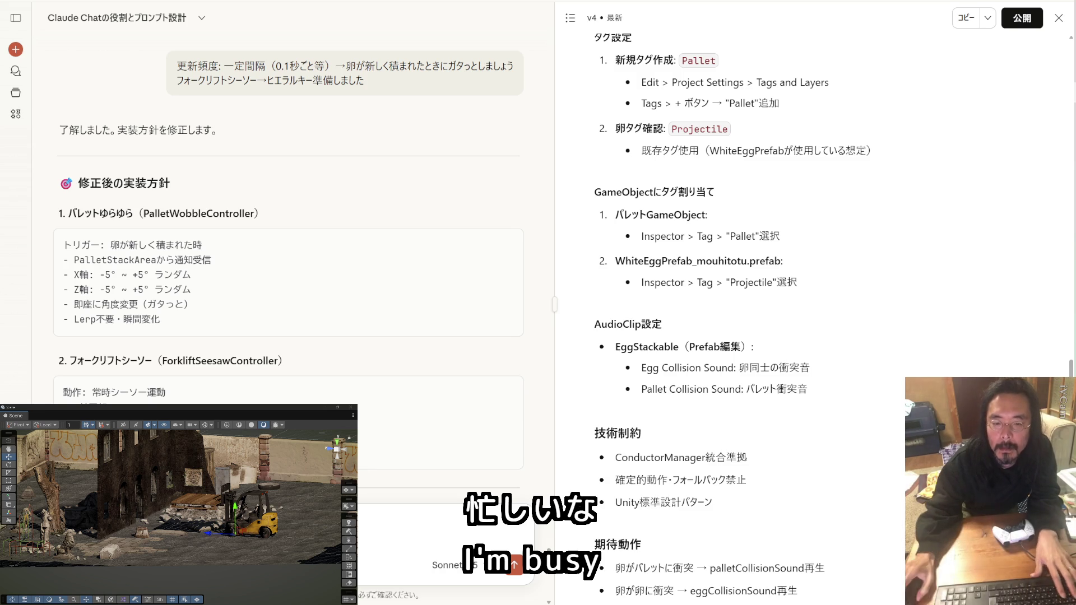
# Quote the パレットゆらゆら heading, ask for the tilt to take 1 second, and send.
pyautogui.moveTo(133, 213); pyautogui.dragTo(72, 213)
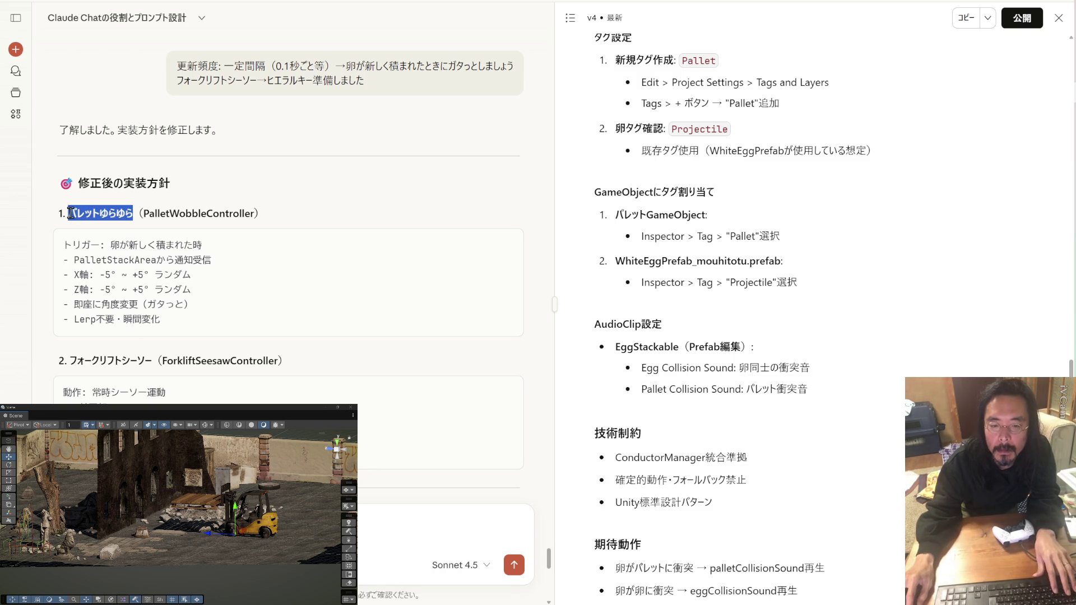
pyautogui.hotkey('ctrl', 'c')
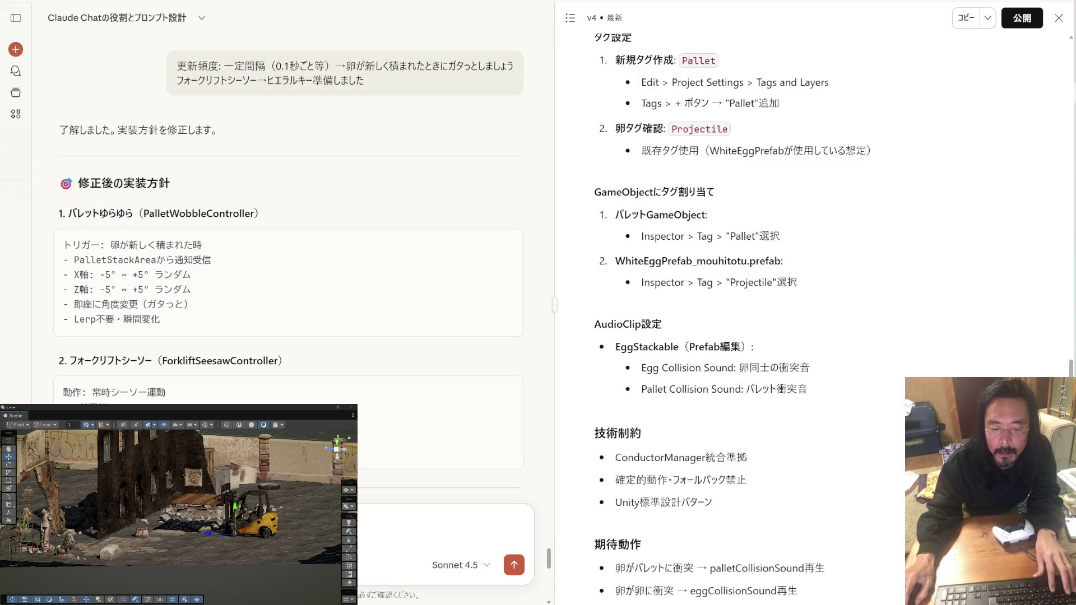
pyautogui.write('けて傾きましょう')
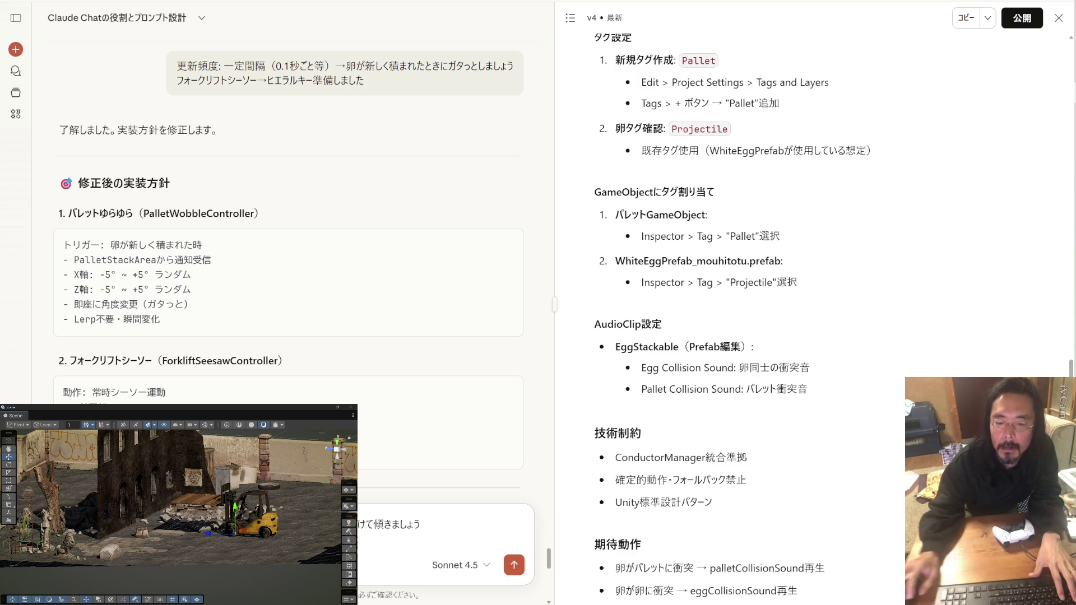
pyautogui.scroll(-4, 289, 224)
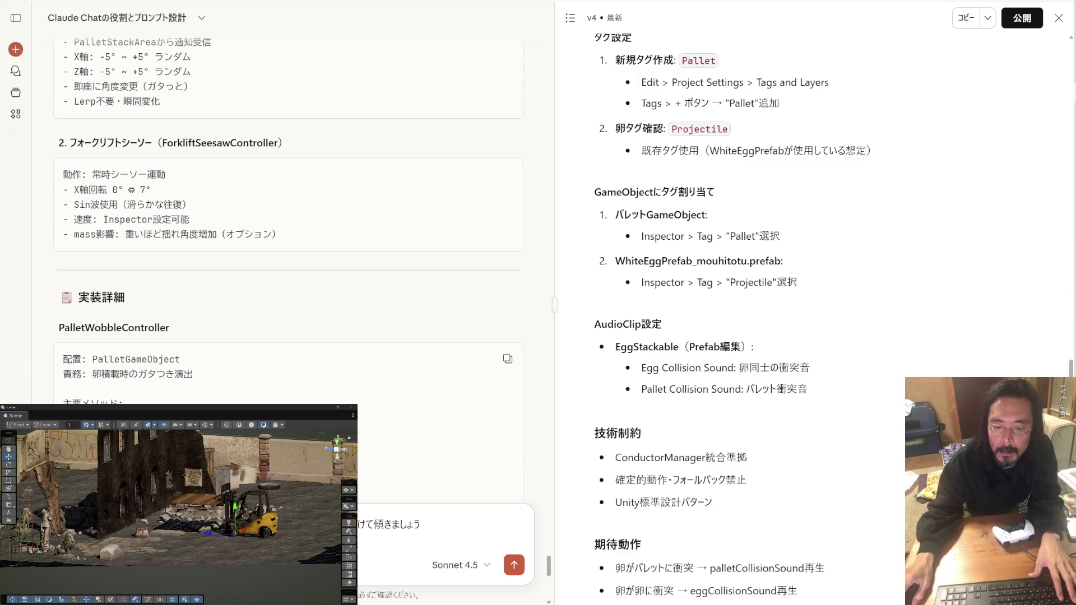
pyautogui.scroll(-9, 288, 224)
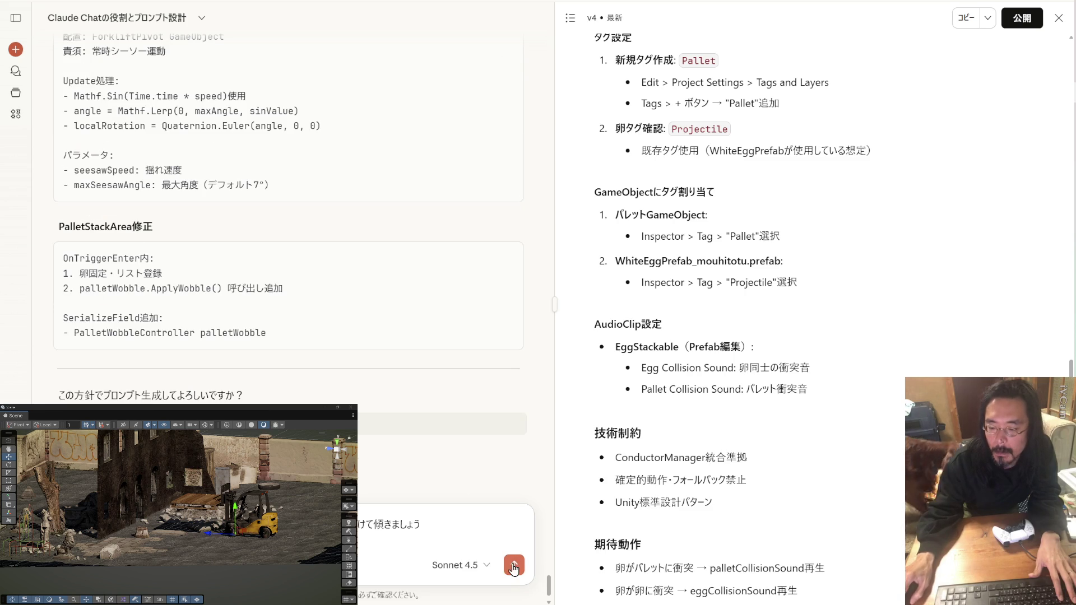
pyautogui.press('Return')
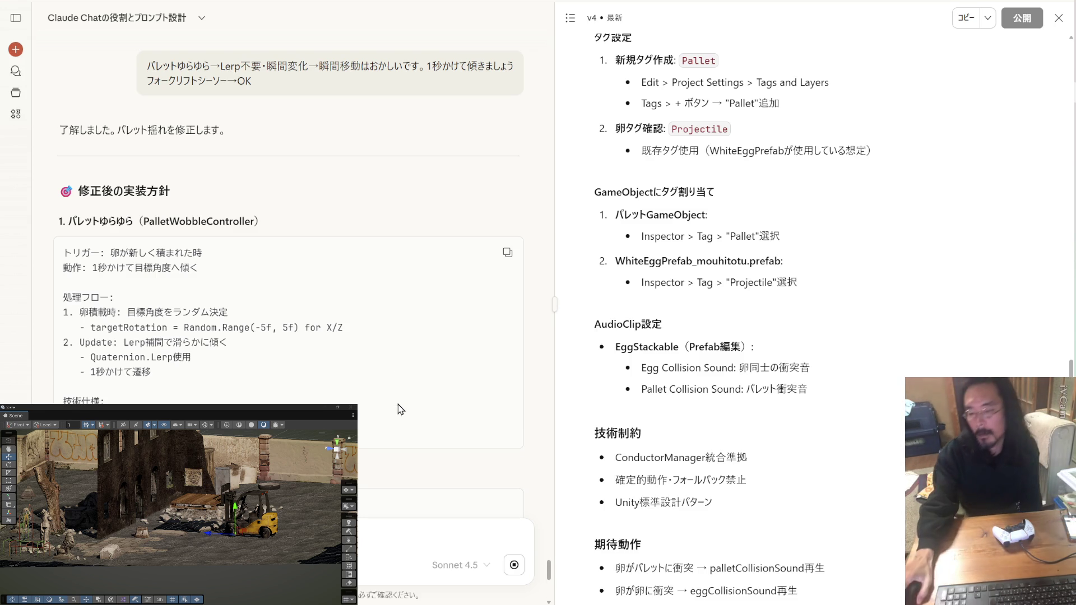
# Review Claude's revised one-second tilt plan and reply 'はい' to approve it.
pyautogui.scroll(-5, 400, 409)
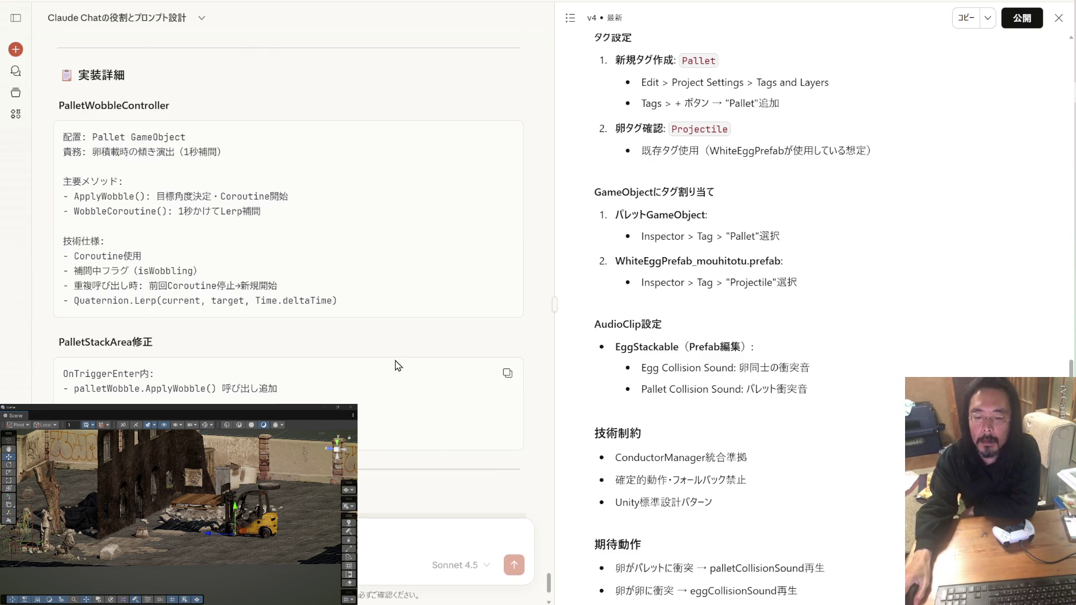
pyautogui.scroll(2, 397, 365)
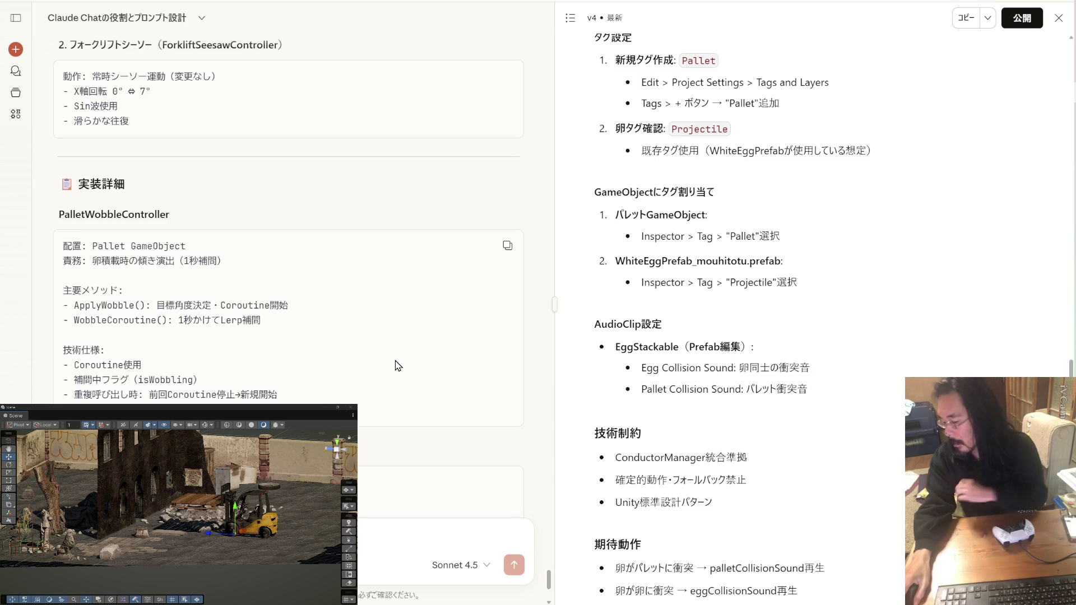
pyautogui.scroll(4, 341, 349)
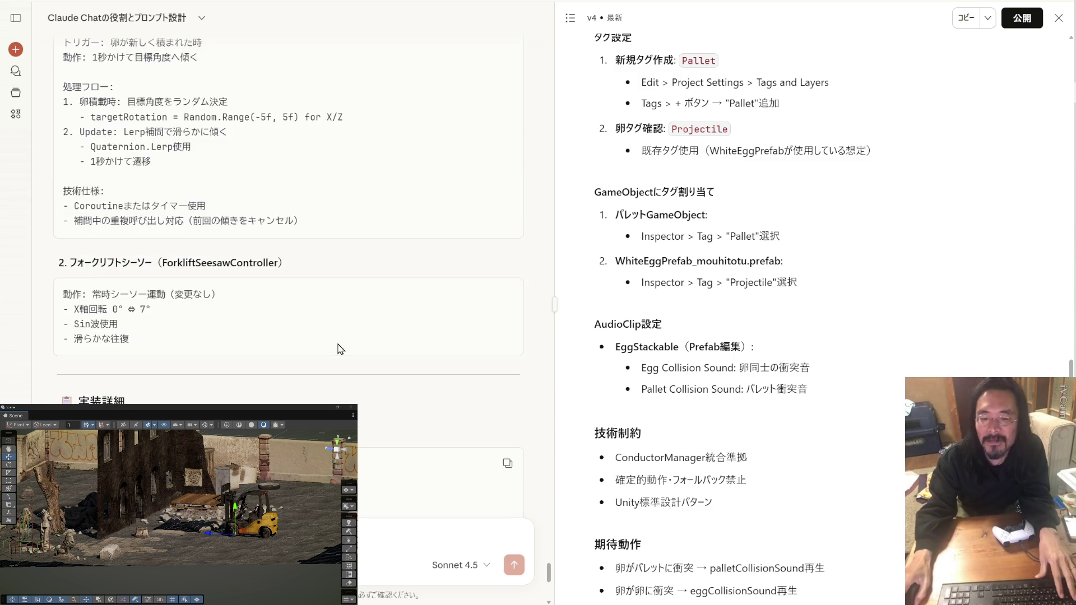
pyautogui.scroll(4, 341, 349)
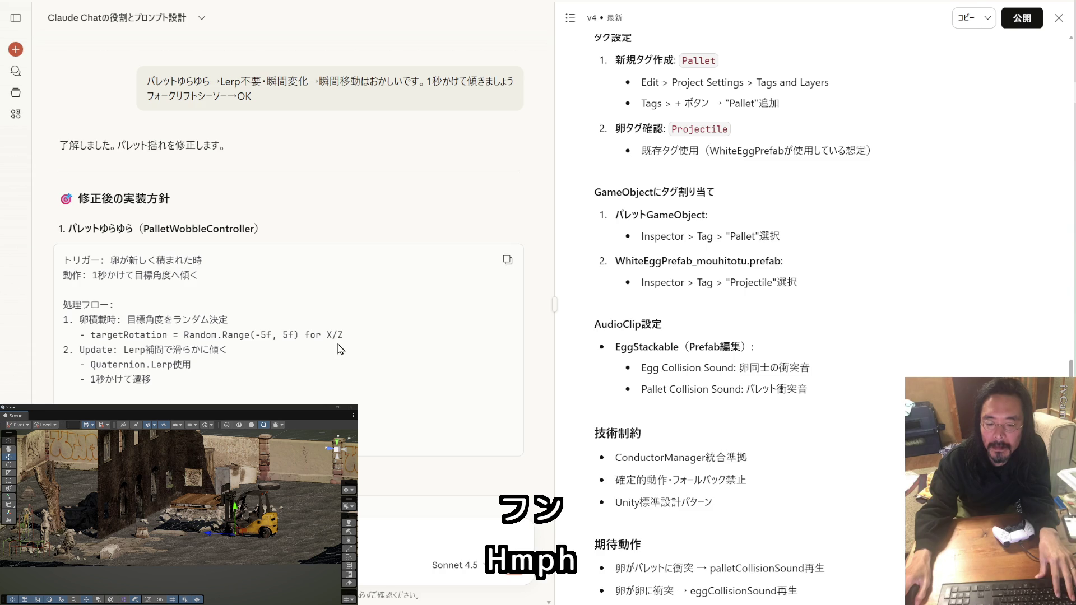
pyautogui.scroll(-2, 340, 349)
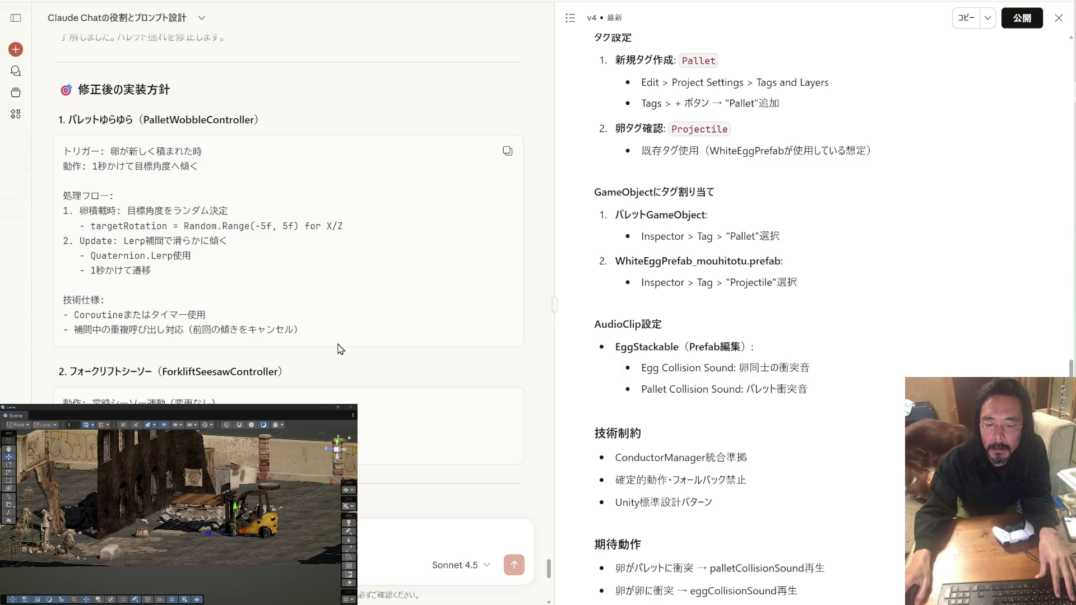
pyautogui.scroll(-10, 341, 348)
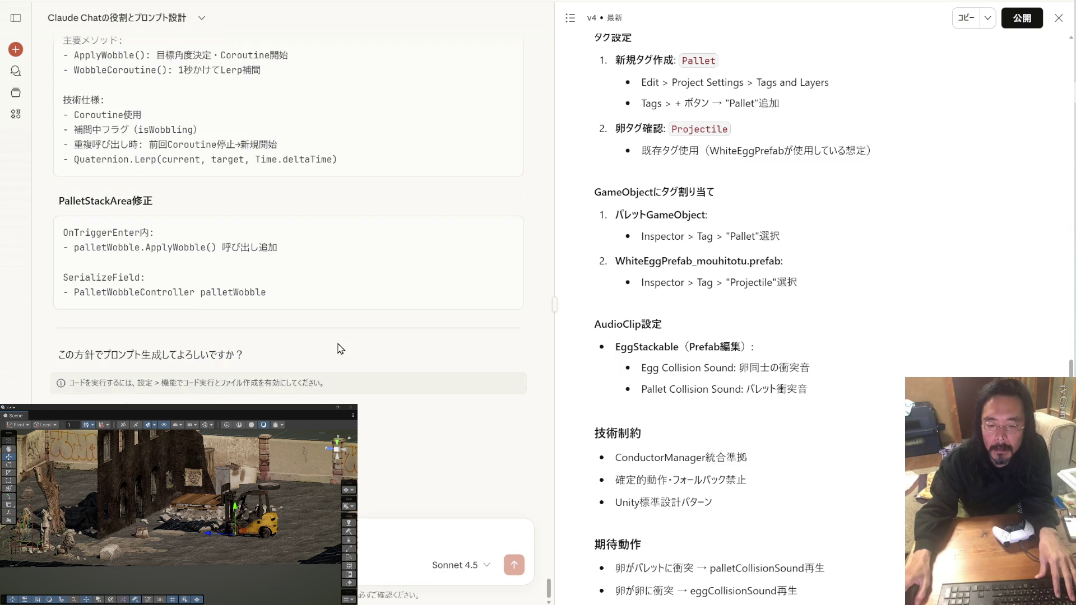
pyautogui.write('はい')
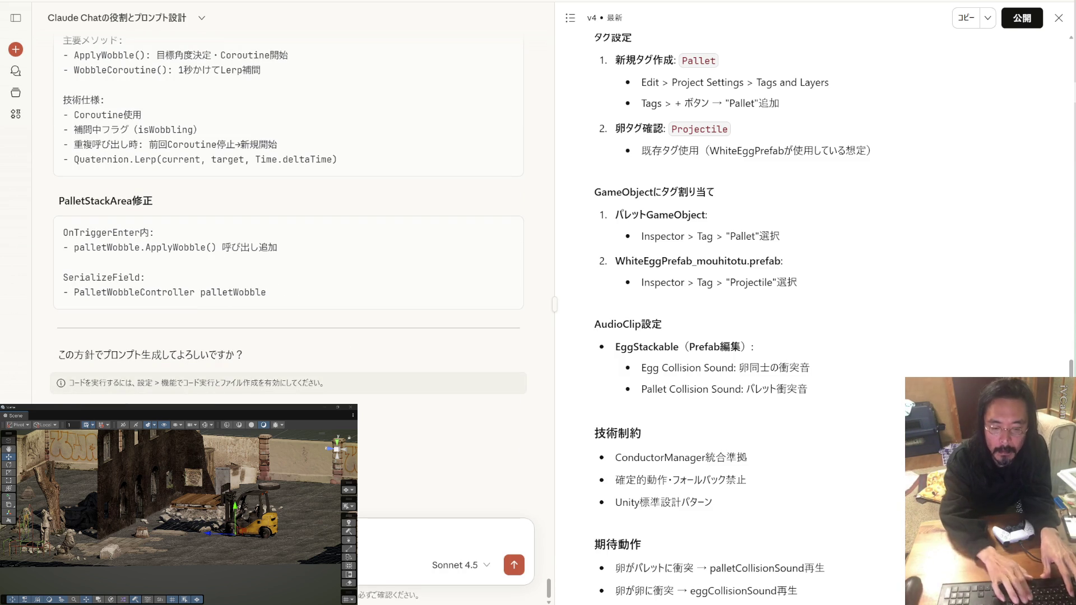
pyautogui.press('Return')
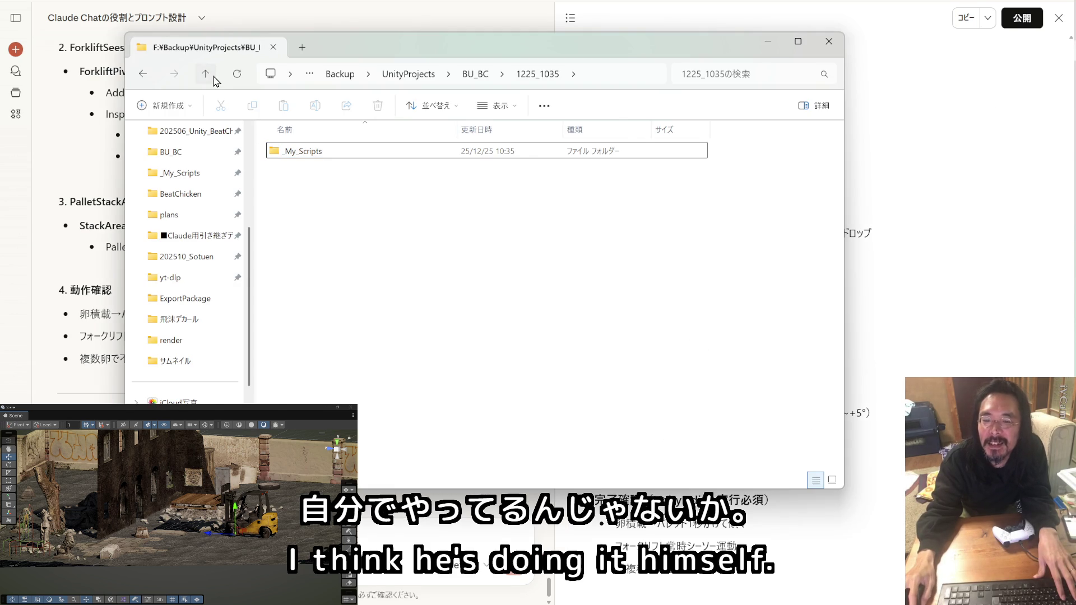
# Create a new folder named 1225_1131 inside BU_BC.
pyautogui.click(207, 76)
pyautogui.scroll(5, 185, 252)
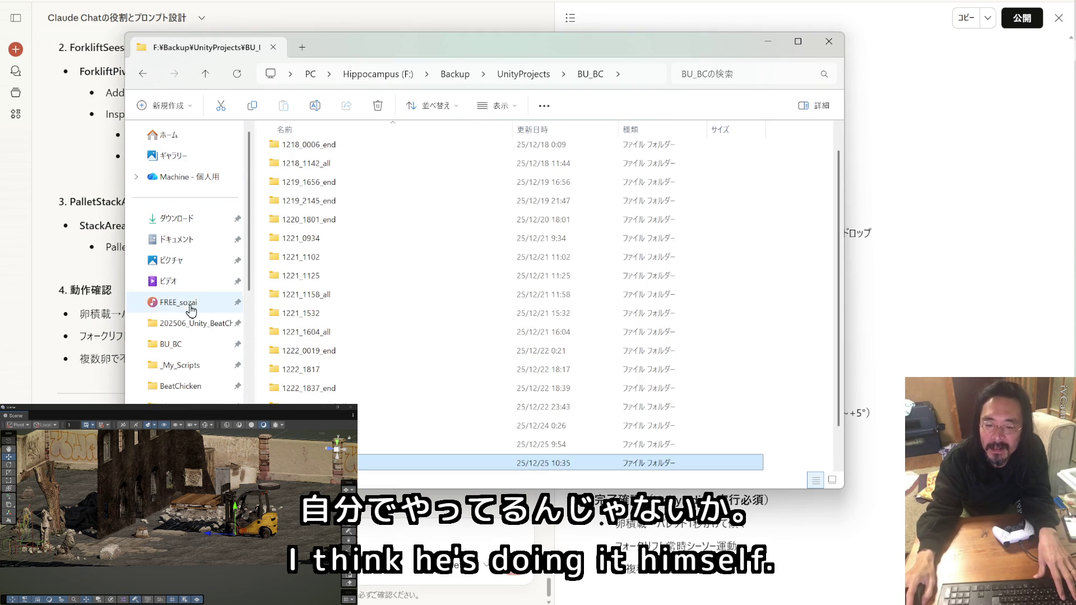
pyautogui.click(171, 344)
pyautogui.click(162, 107)
pyautogui.click(168, 137)
pyautogui.write('1225_1131')
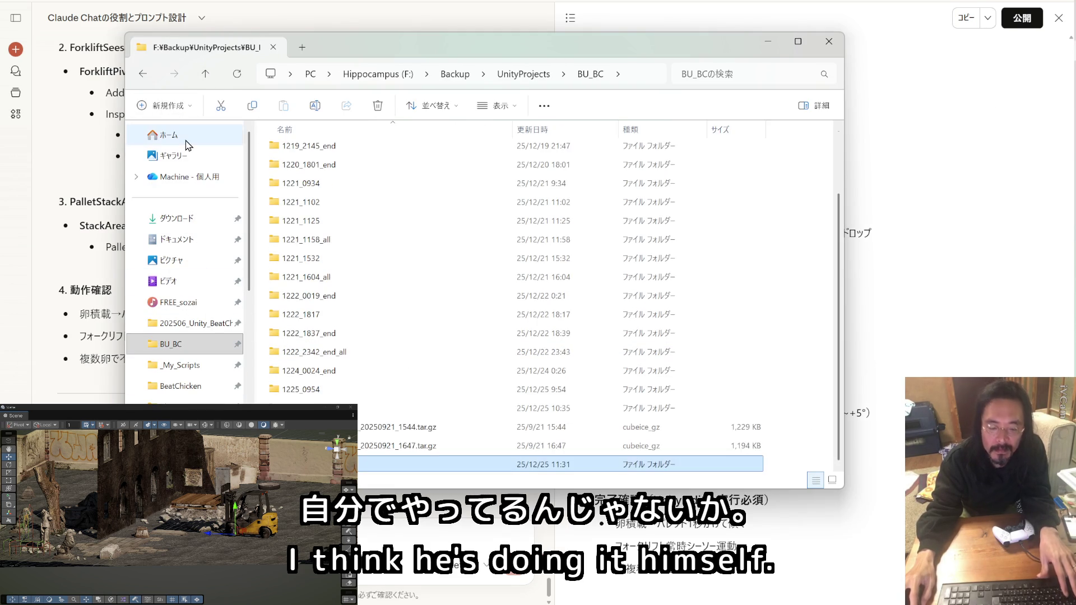
pyautogui.press('Return')
pyautogui.press('Return')
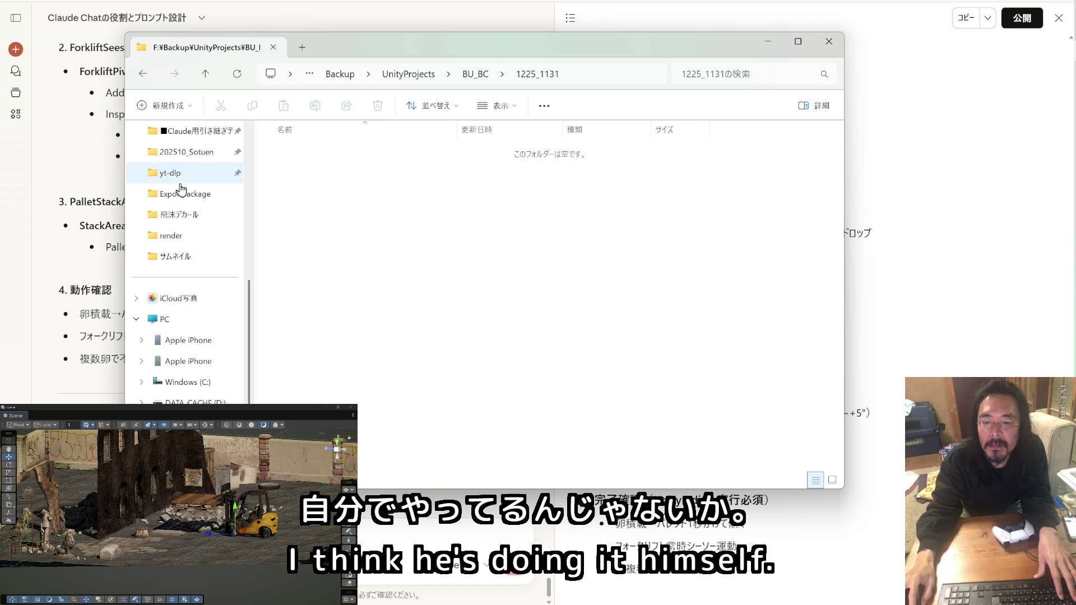
# Copy _My_Scripts into 1225_1131 and copy Claude's Phase 2 prompt.
pyautogui.scroll(5, 188, 173)
pyautogui.moveTo(195, 370)
pyautogui.mouseDown()
pyautogui.moveTo(452, 356)
pyautogui.moveTo(449, 159)
pyautogui.mouseUp()
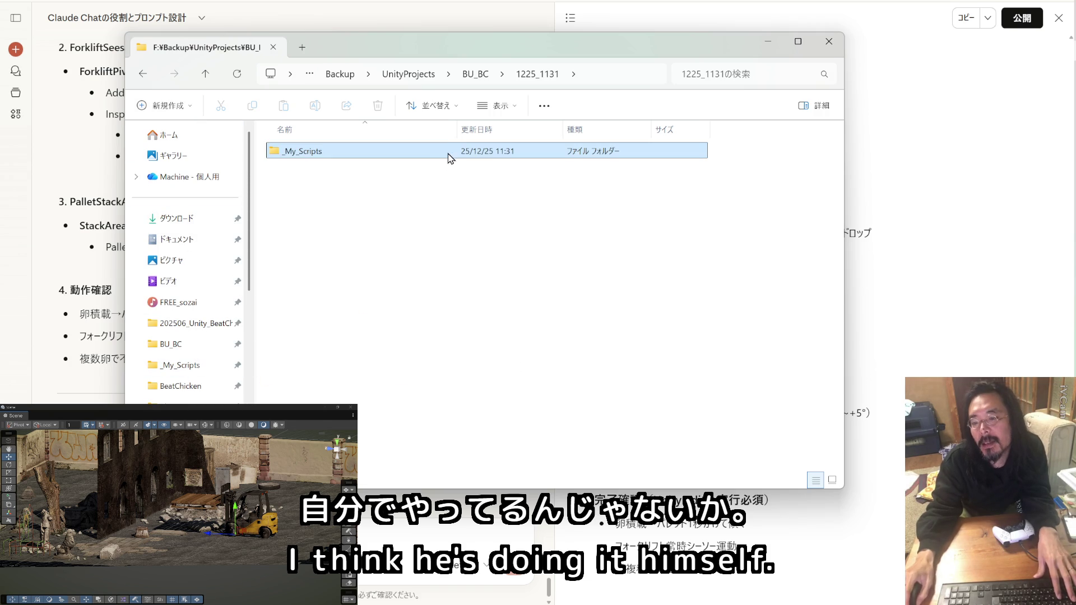
pyautogui.click(968, 18)
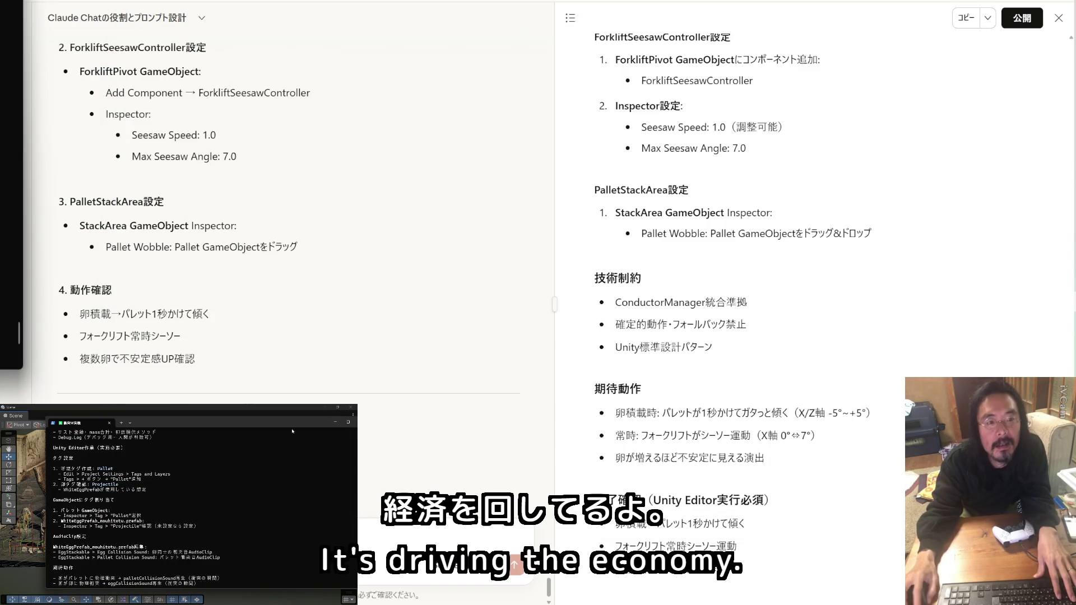
pyautogui.hotkey('alt', 'Tab')
pyautogui.moveTo(726, 18); pyautogui.dragTo(724, 8)
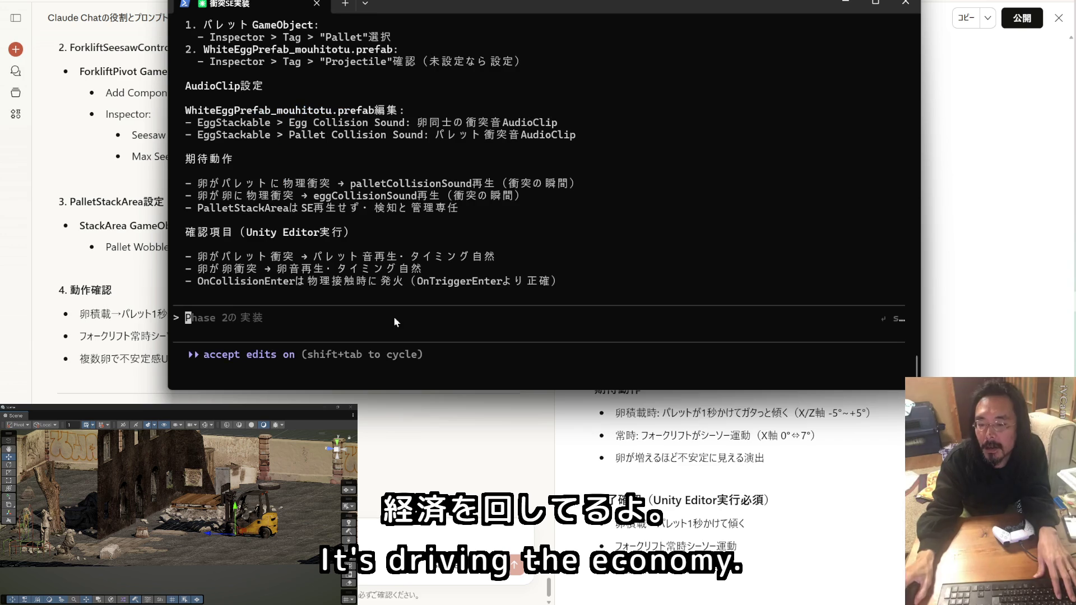
# Clear Claude Code's history with /clear and run the pasted Phase 2 prompt.
pyautogui.write('/clear')
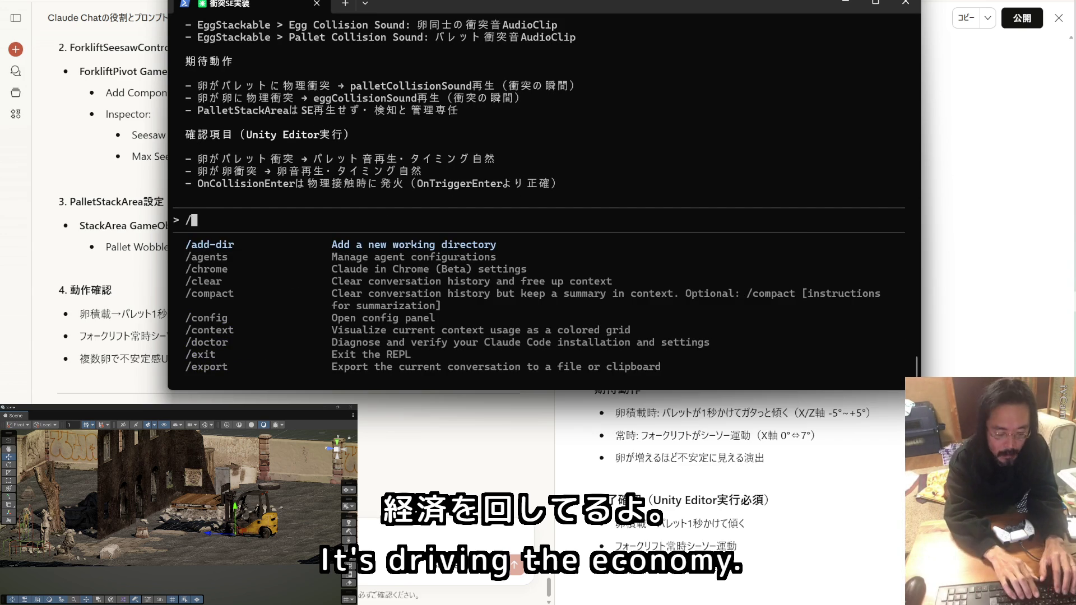
pyautogui.press('Return')
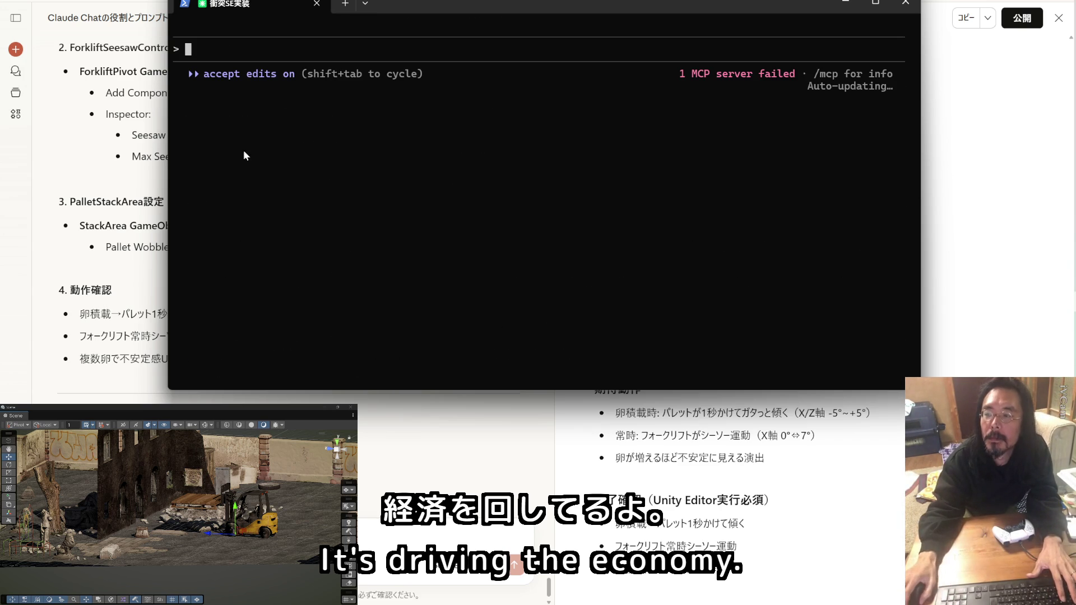
pyautogui.hotkey('ctrl', 'v')
pyautogui.press('Return')
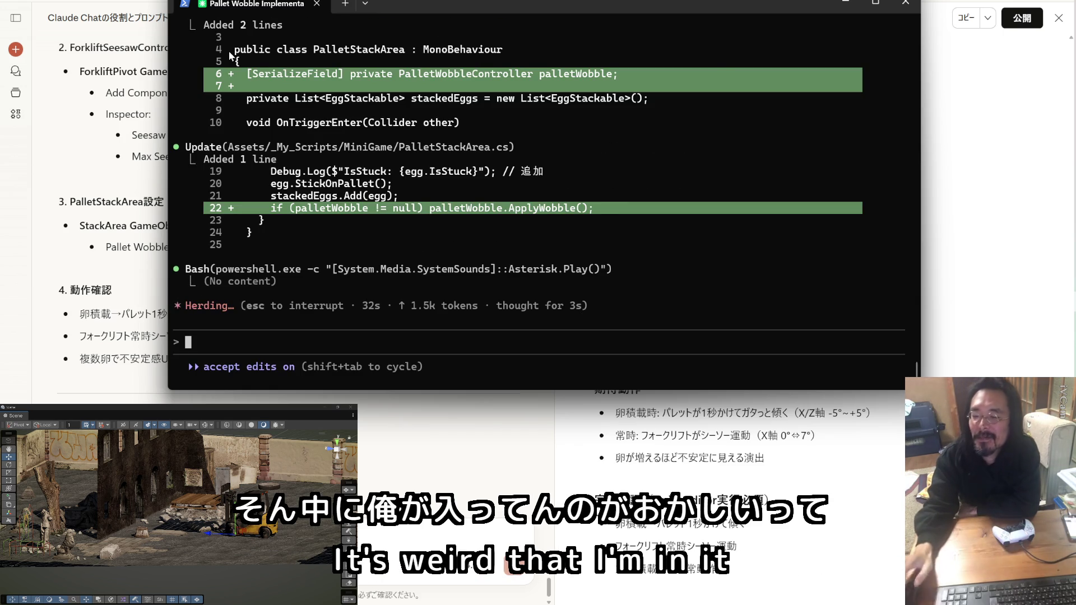
pyautogui.hotkey('alt', 'Tab')
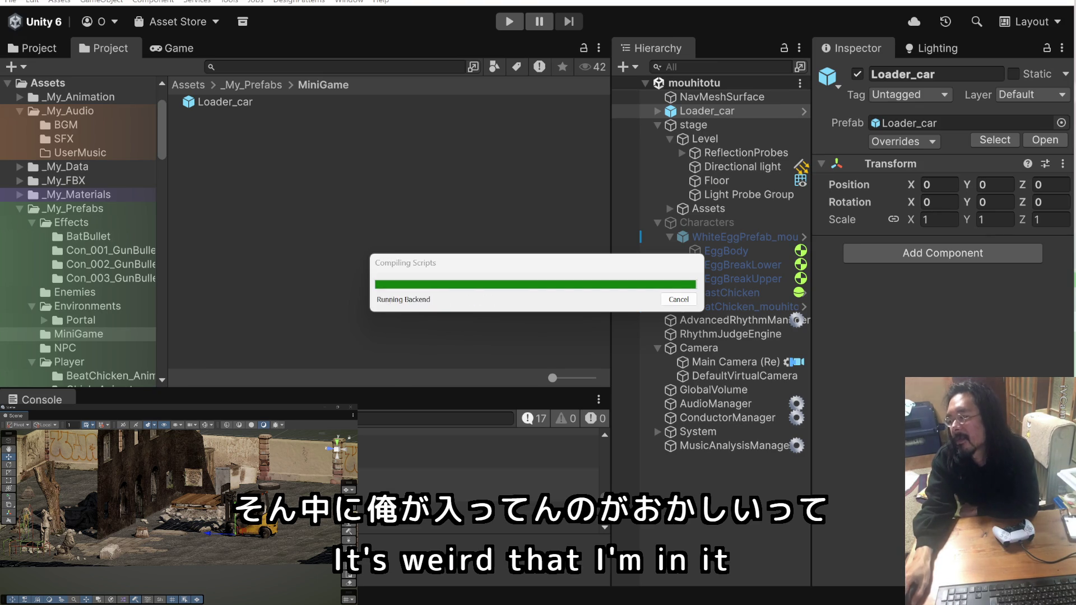
# Copy the PalletWobbleController class name from Claude's setup steps.
pyautogui.hotkey('alt', 'Tab')
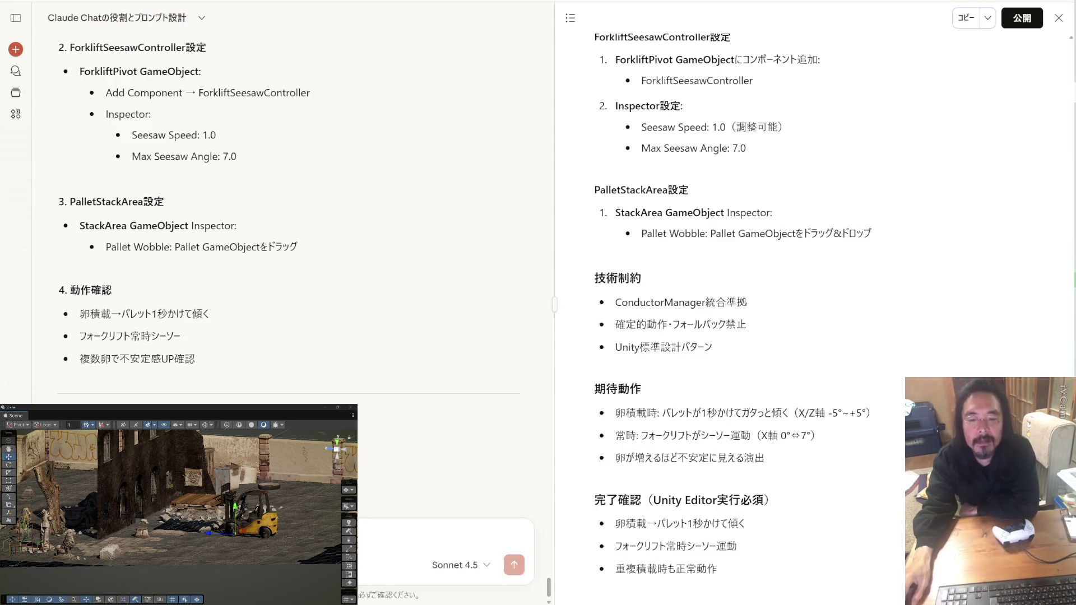
pyautogui.scroll(6, 433, 214)
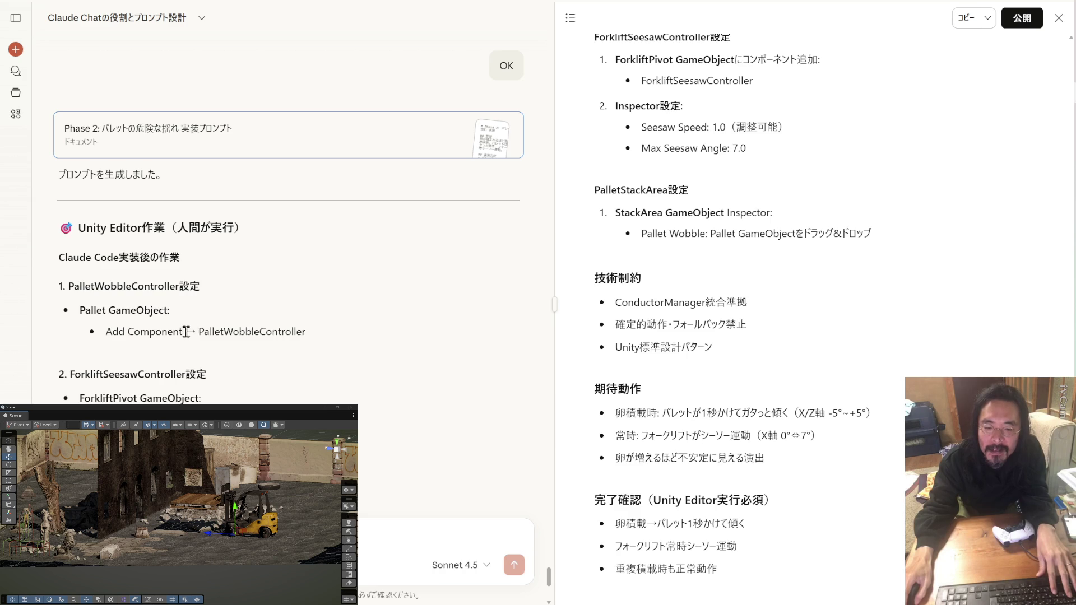
pyautogui.moveTo(304, 331); pyautogui.dragTo(198, 331)
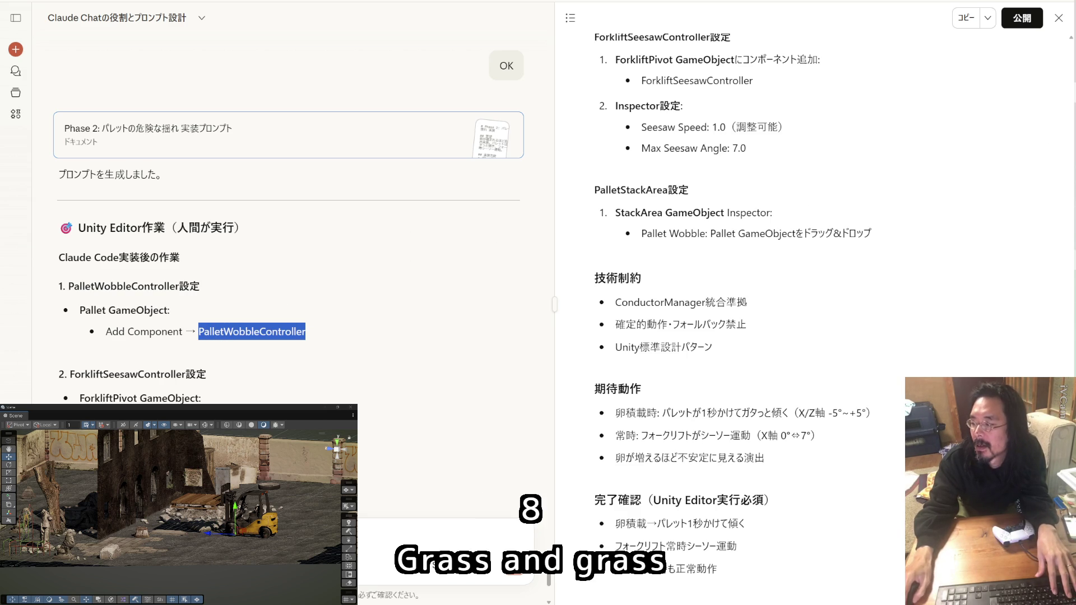
pyautogui.hotkey('alt', 'Tab')
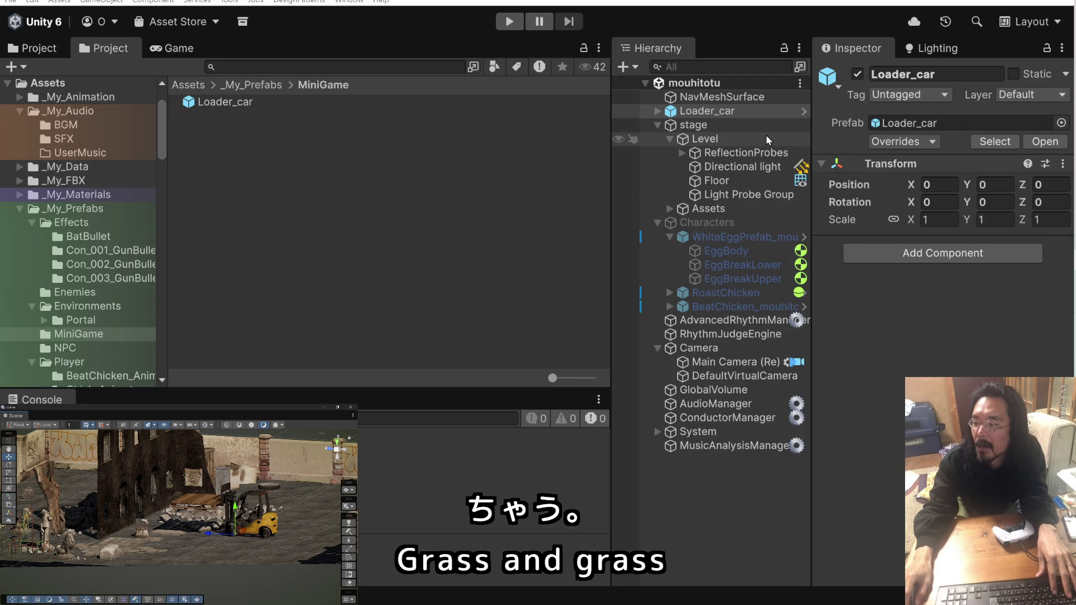
# Add a Pallet Wobble Controller component to the Pallet inside the Loader_car prefab.
pyautogui.click(802, 111)
pyautogui.click(725, 148)
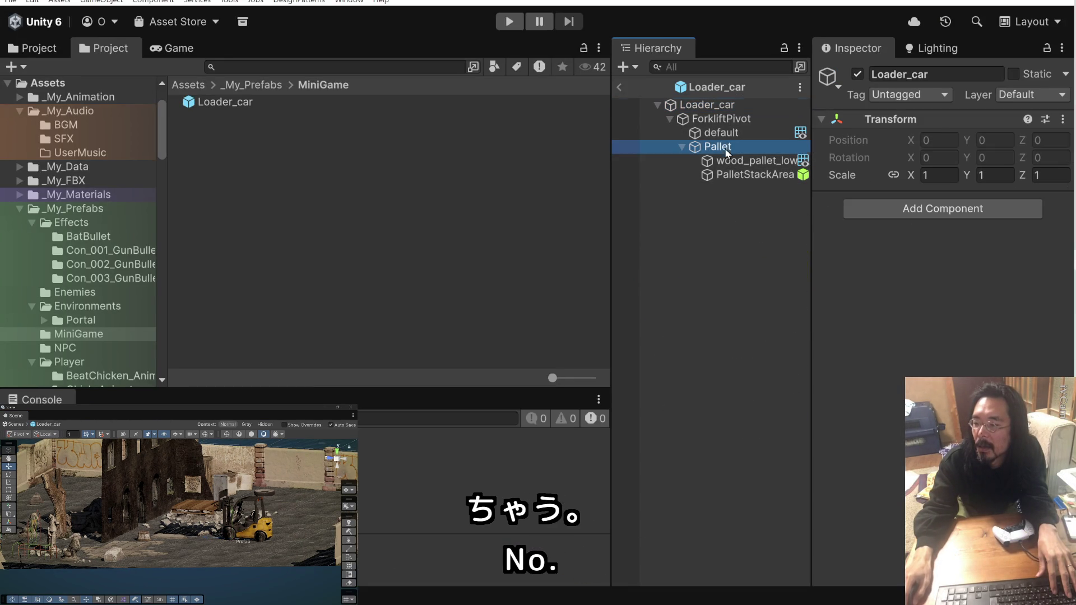
pyautogui.click(876, 214)
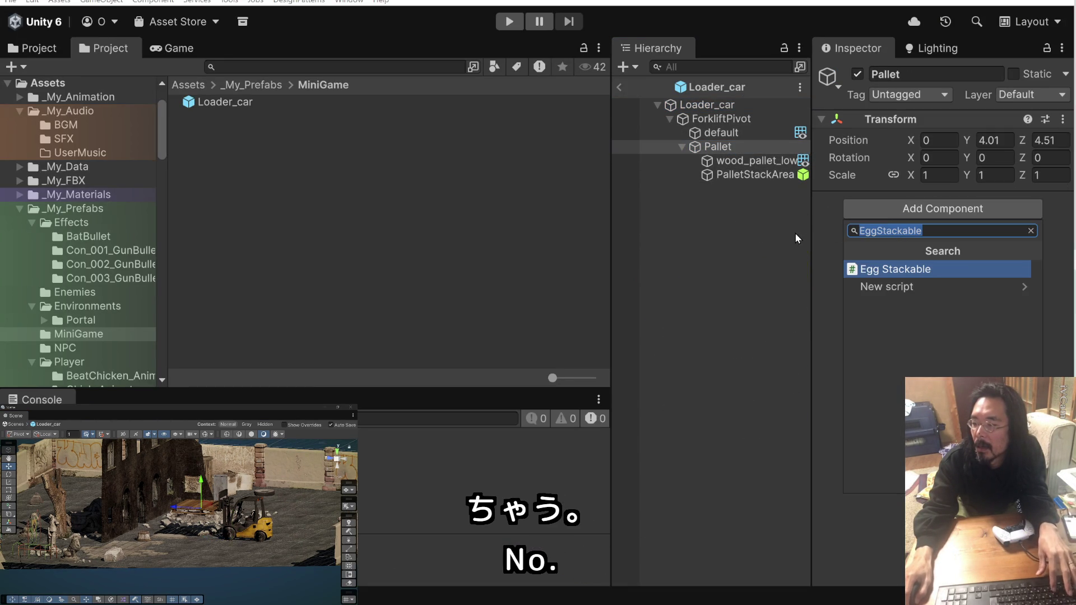
pyautogui.hotkey('ctrl', 'v')
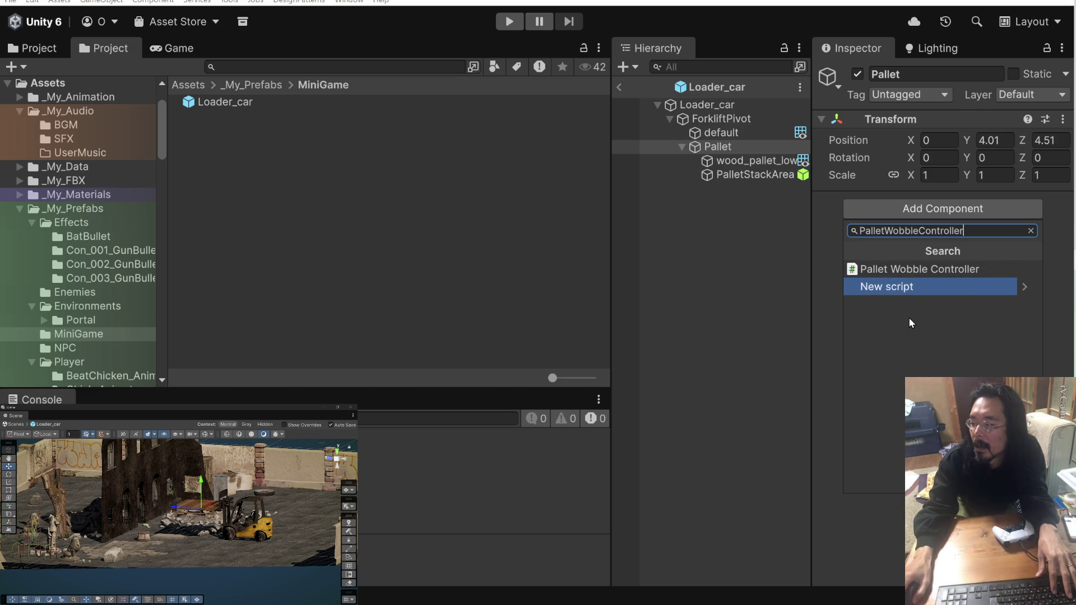
pyautogui.click(909, 269)
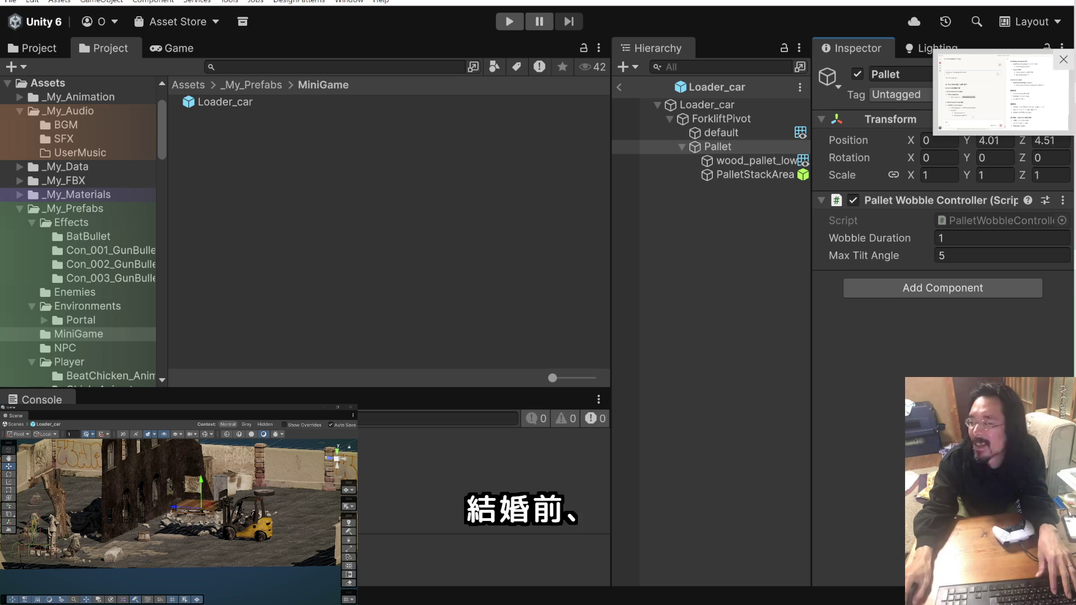
pyautogui.hotkey('alt', 'Tab')
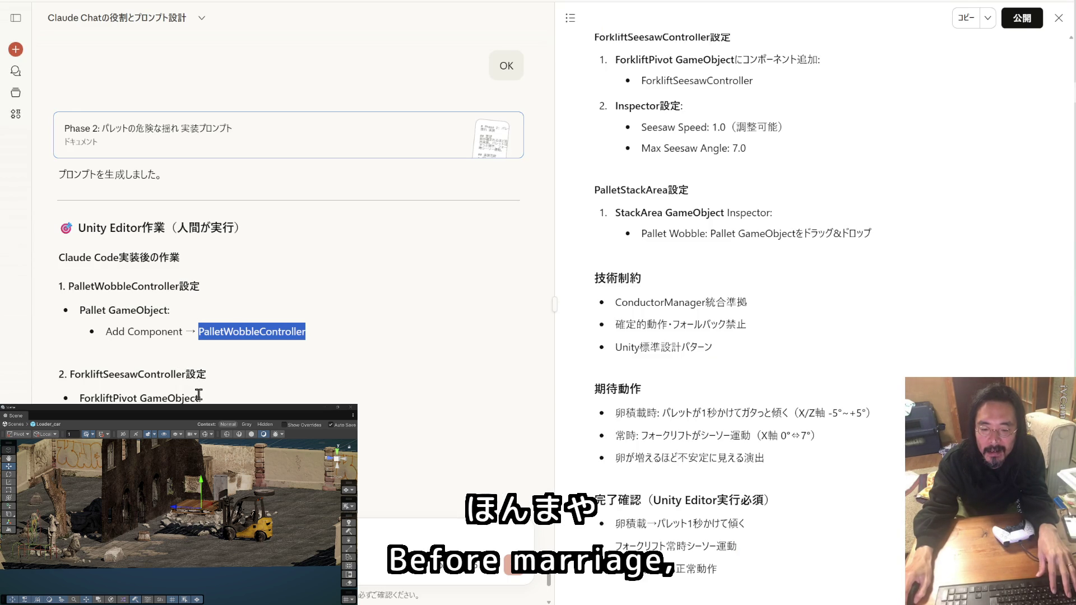
# Add a Forklift Seesaw Controller component to ForkliftPivot by pasting its name into Add Component.
pyautogui.click(426, 330)
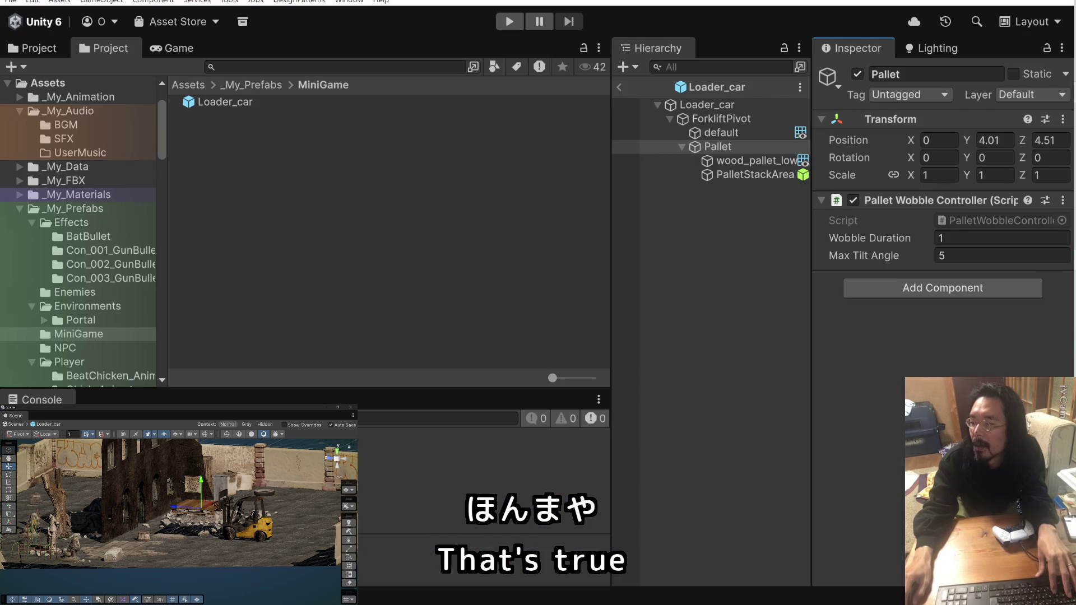
pyautogui.hotkey('alt', 'Tab')
pyautogui.click(783, 119)
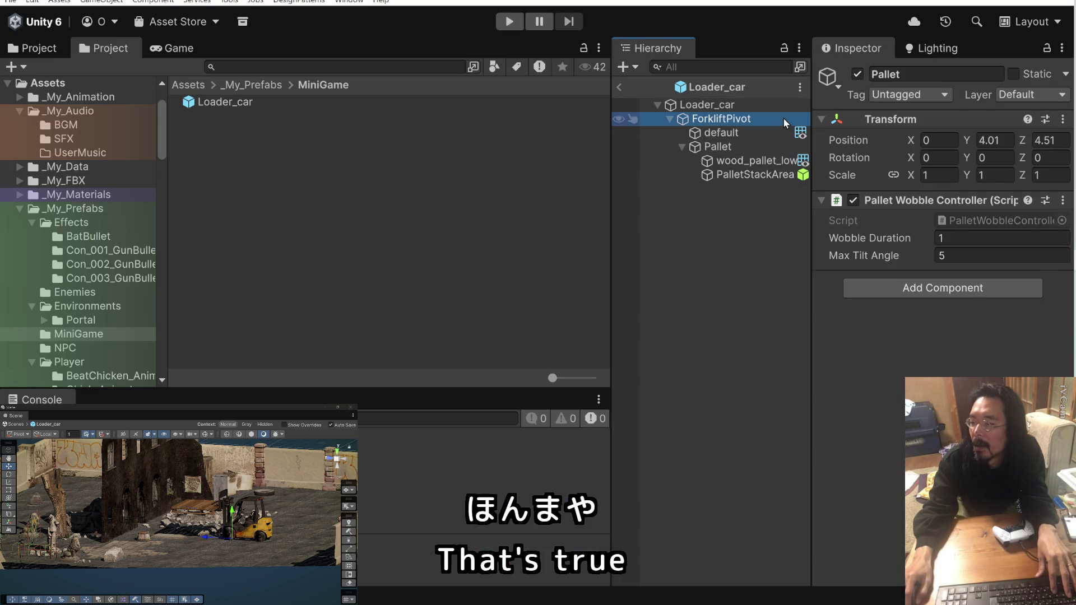
pyautogui.click(920, 210)
pyautogui.write('ForkliftSeesawController')
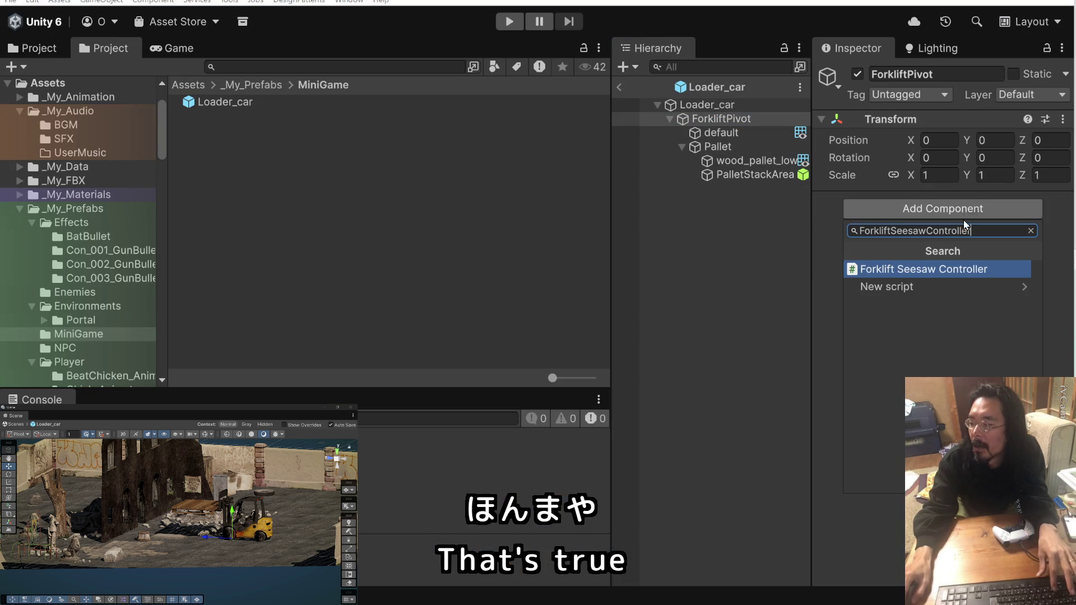
pyautogui.click(956, 269)
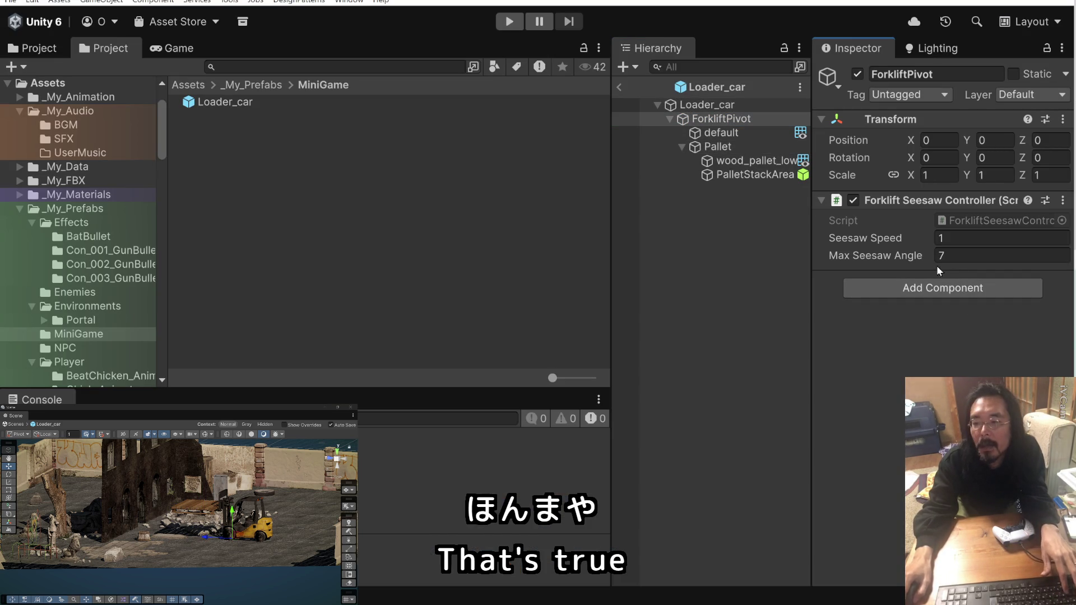
# Check Claude's setup instructions for Seesaw Speed 1 and Max Seesaw Angle 7.
pyautogui.hotkey('alt', 'Tab')
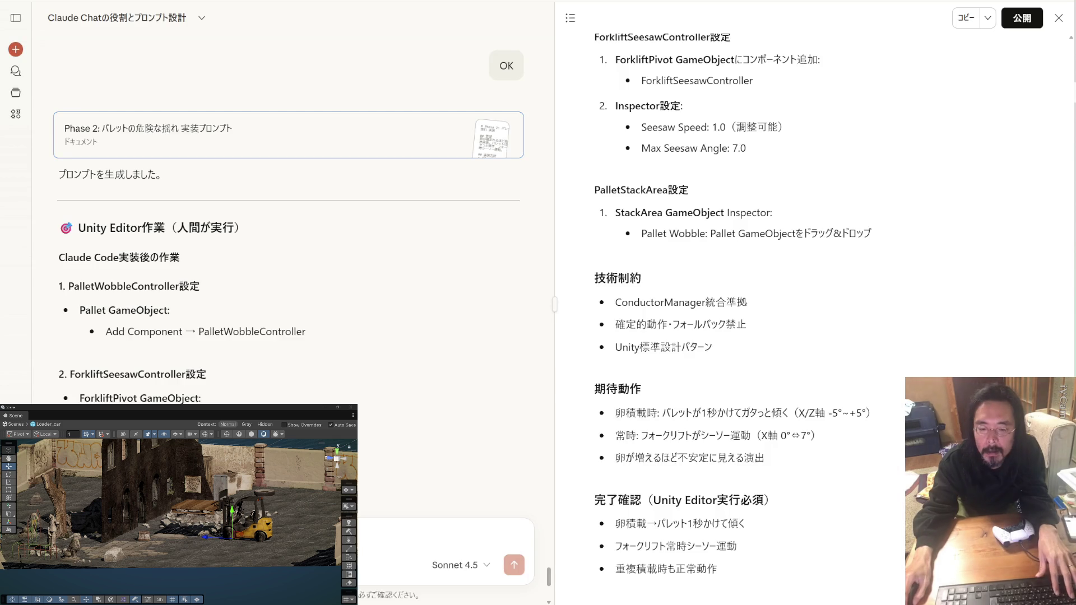
pyautogui.scroll(-4, 396, 290)
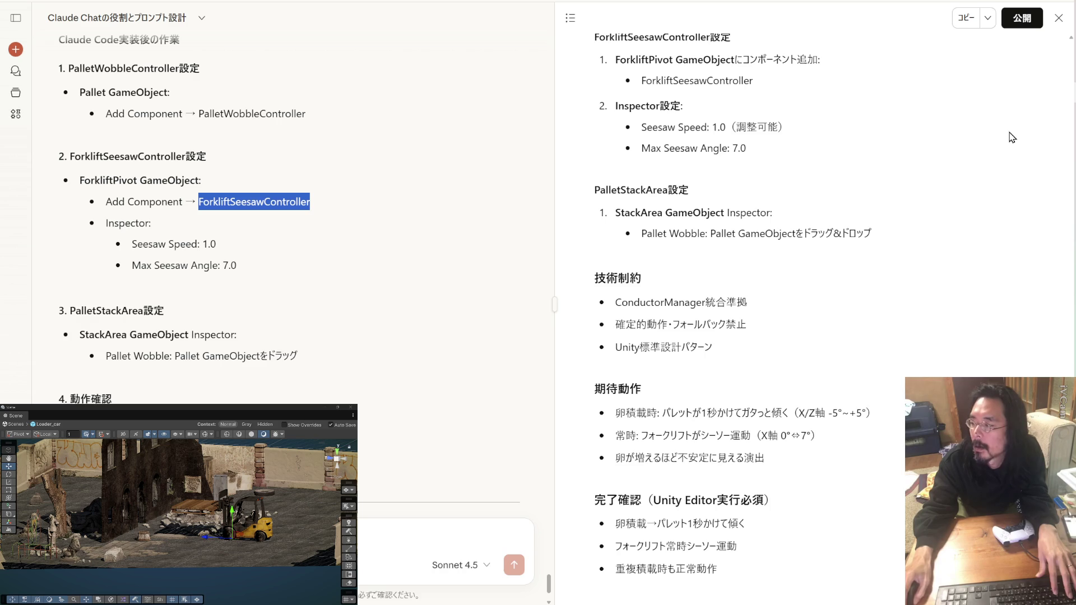
pyautogui.hotkey('alt', 'Tab')
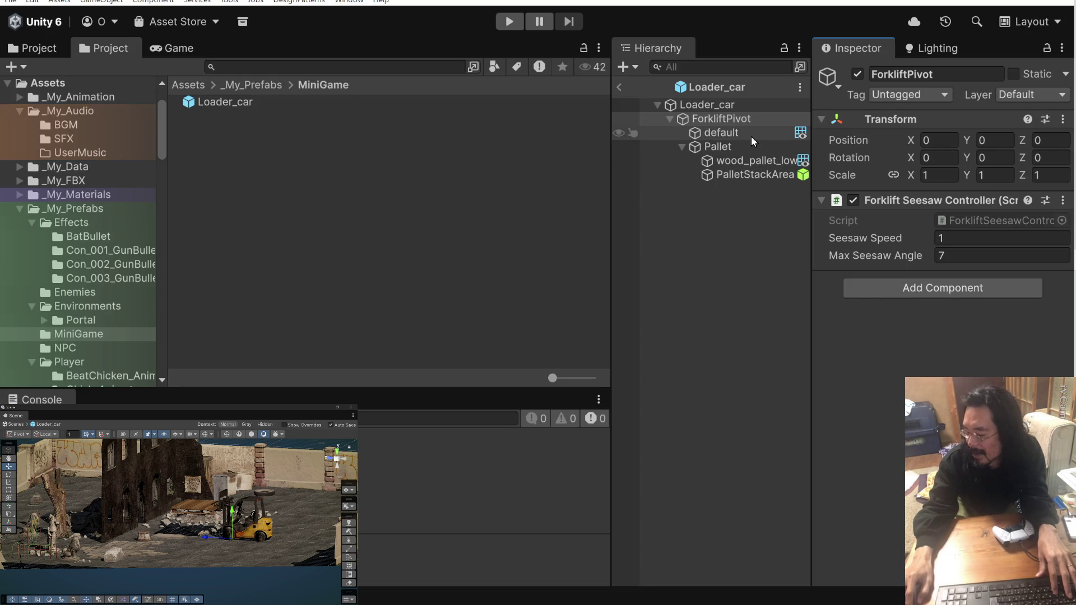
pyautogui.click(751, 137)
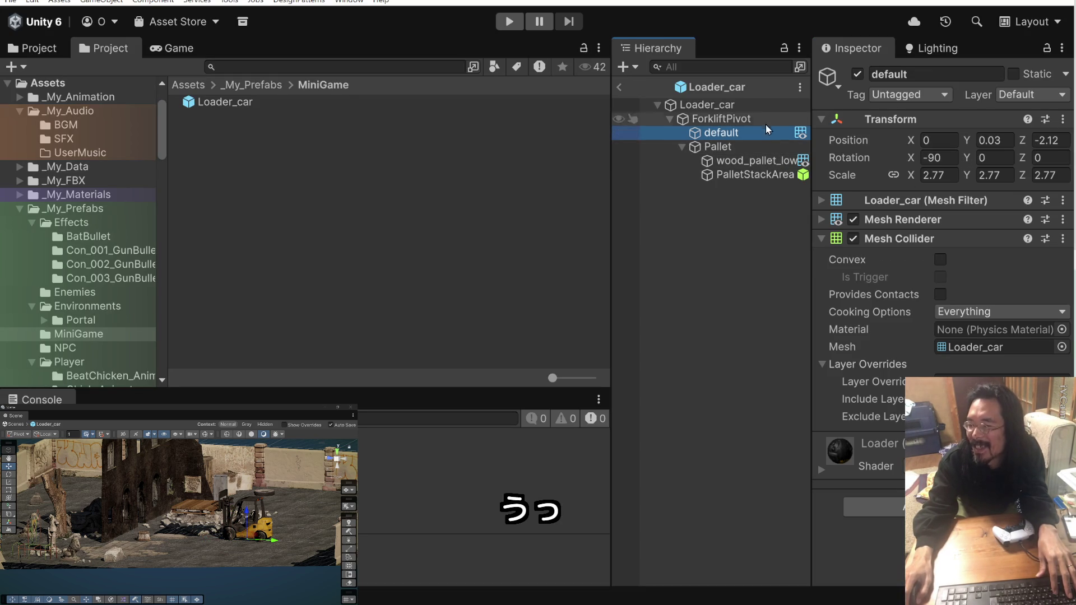
pyautogui.click(765, 109)
pyautogui.click(763, 122)
pyautogui.click(764, 136)
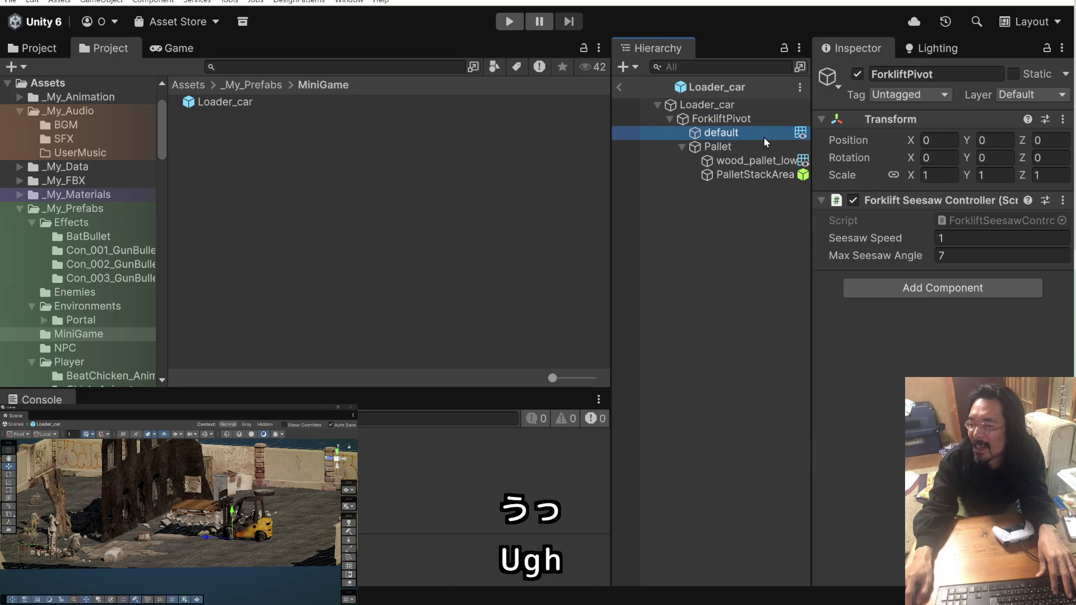
pyautogui.click(761, 150)
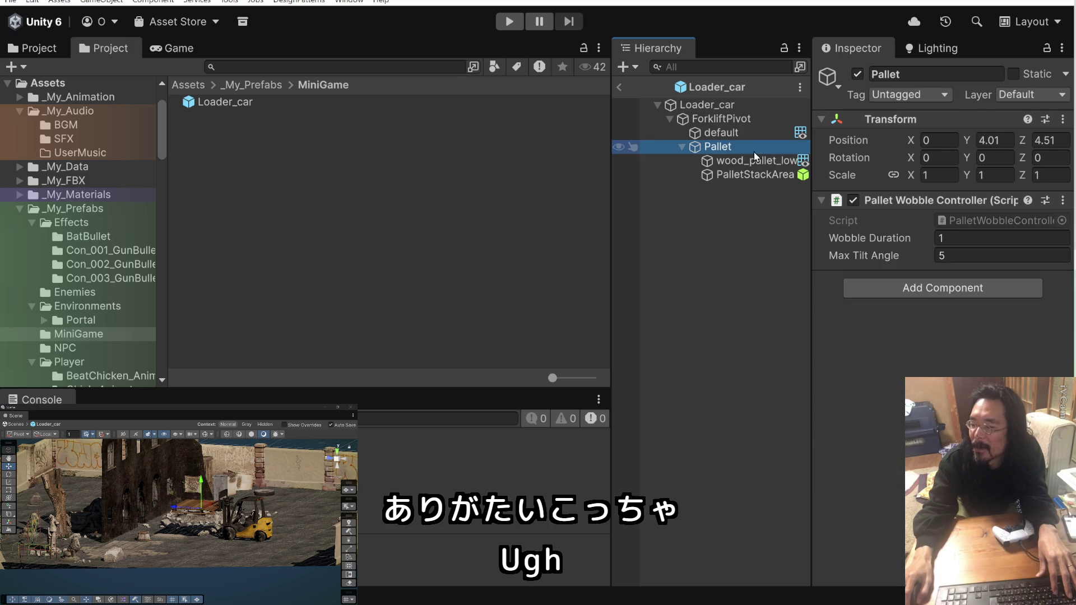
pyautogui.click(731, 162)
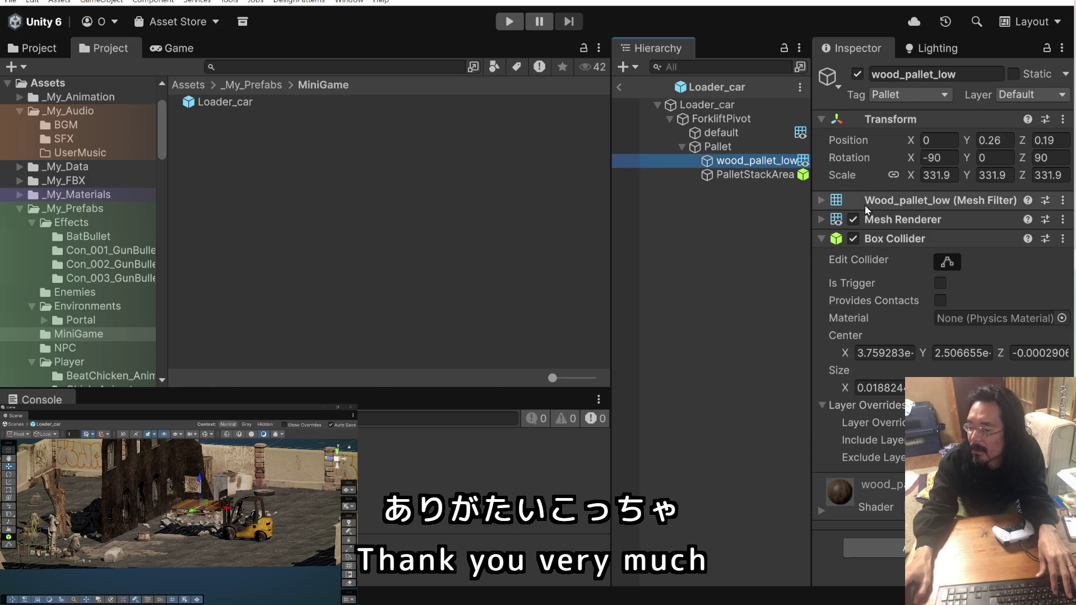
pyautogui.click(779, 176)
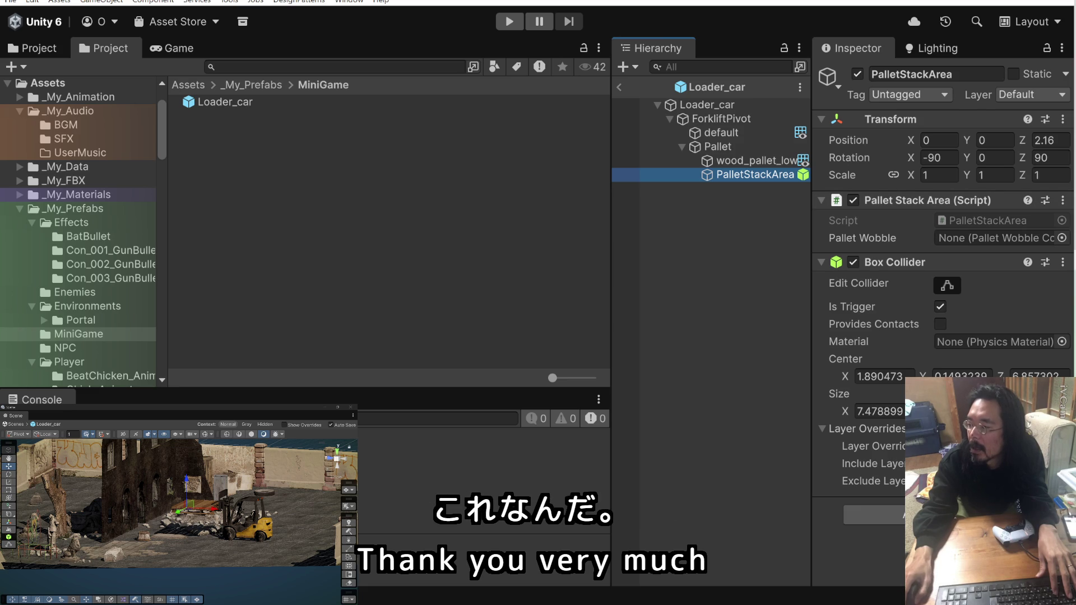
pyautogui.hotkey('alt', 'Tab')
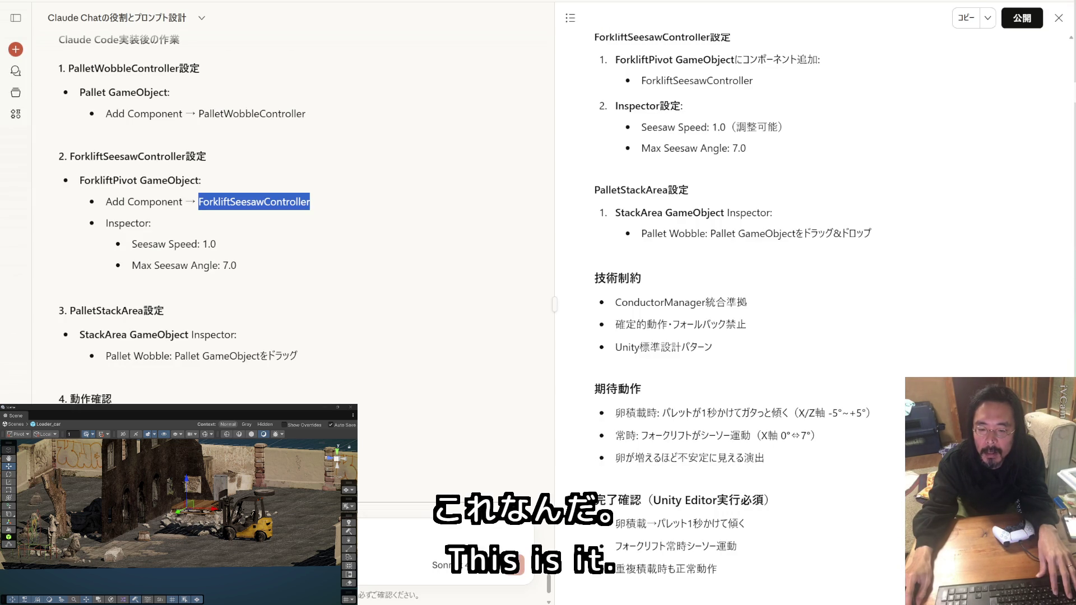
pyautogui.hotkey('alt', 'Tab')
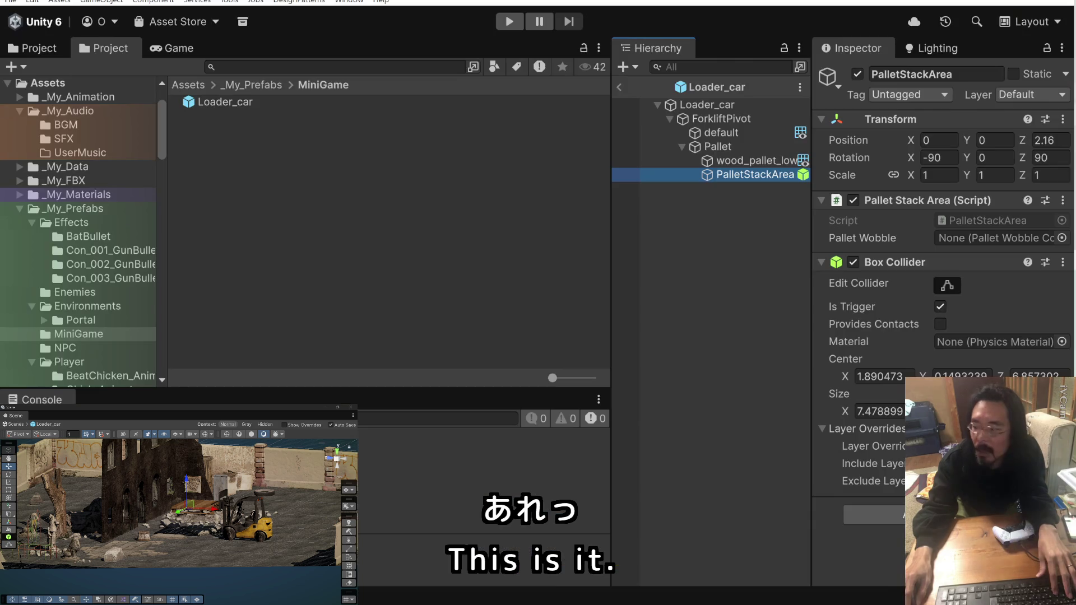
pyautogui.moveTo(758, 162); pyautogui.dragTo(951, 238)
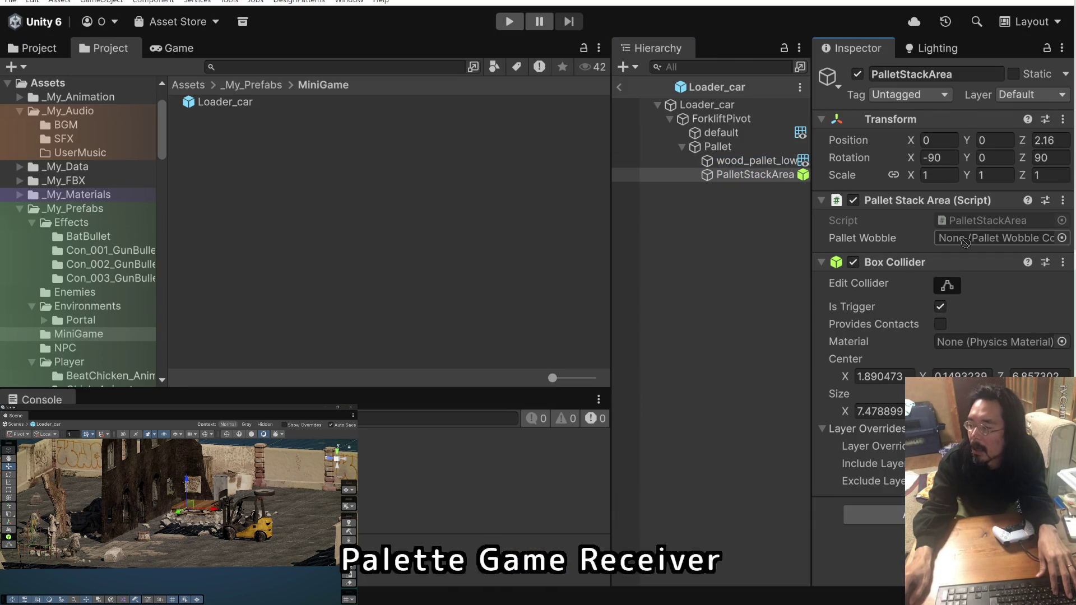
pyautogui.moveTo(757, 161); pyautogui.dragTo(981, 239)
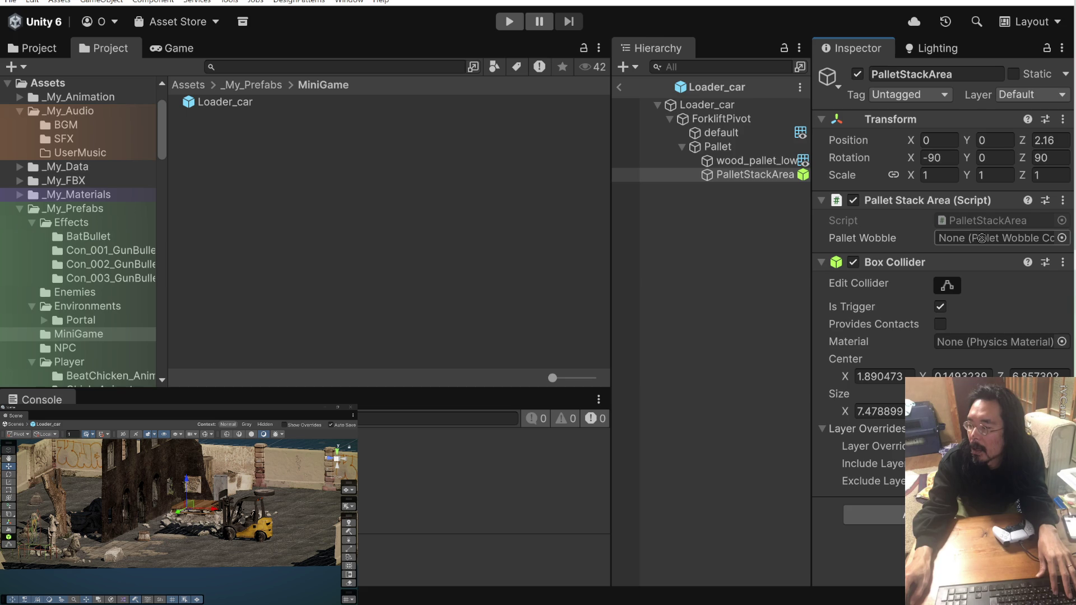
pyautogui.moveTo(981, 238); pyautogui.dragTo(975, 238)
pyautogui.click(765, 163)
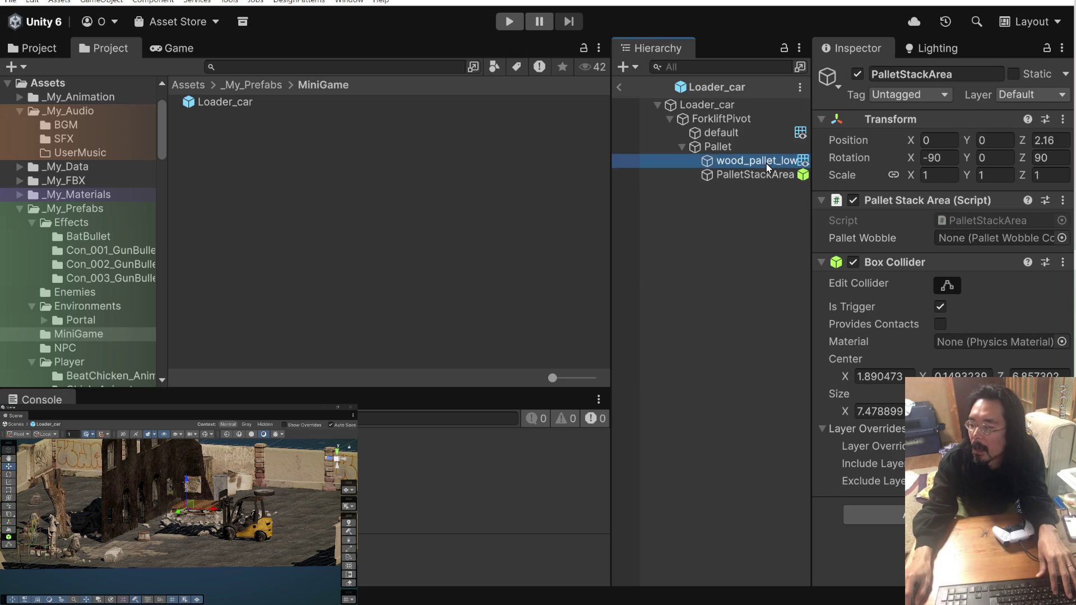
pyautogui.rightClick(763, 162)
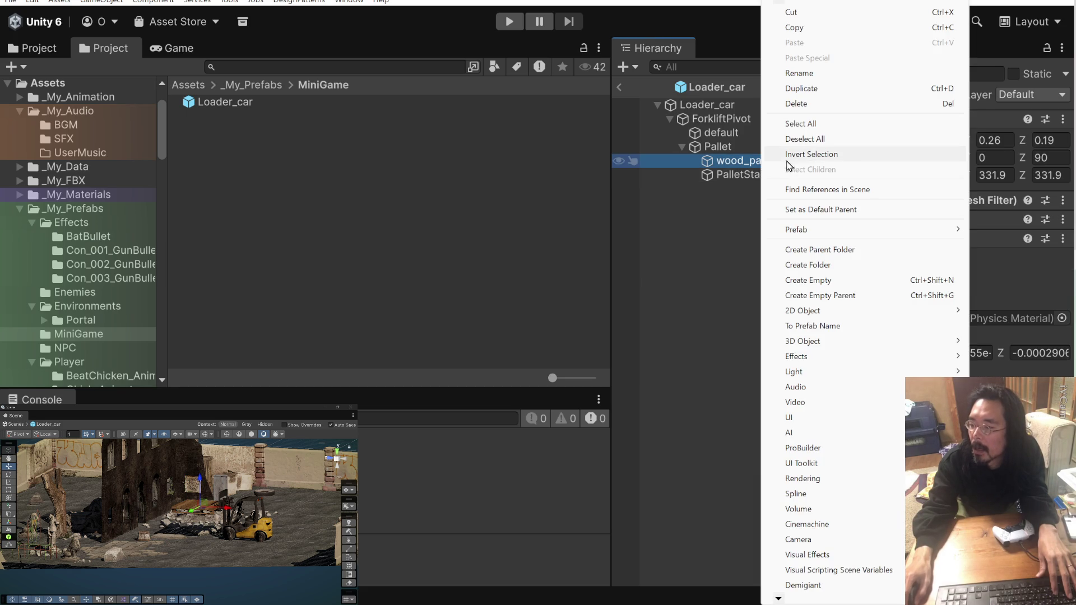
pyautogui.click(725, 218)
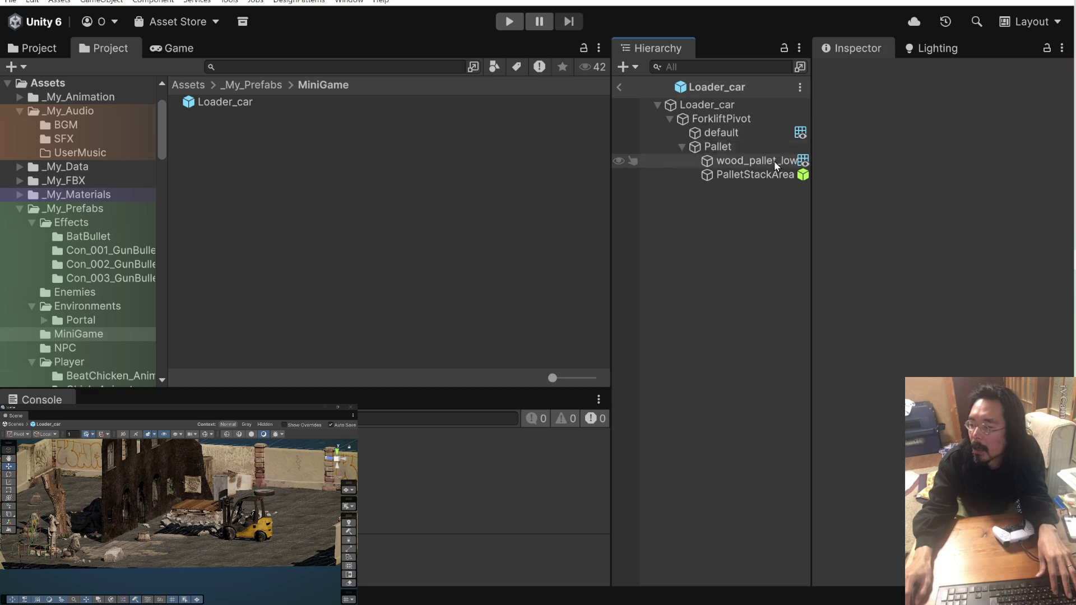
pyautogui.click(757, 161)
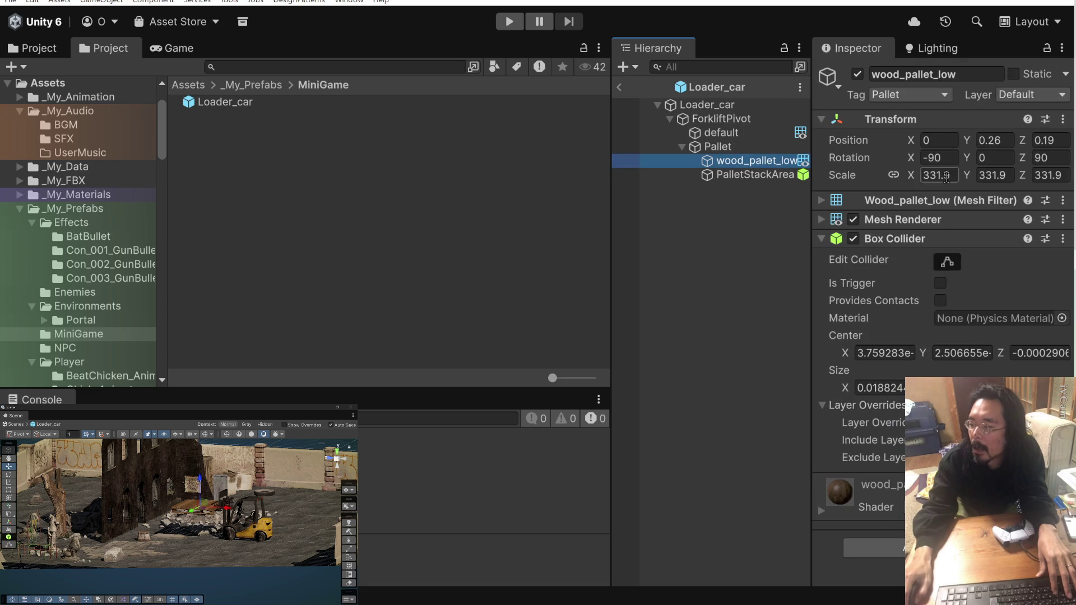
pyautogui.click(784, 175)
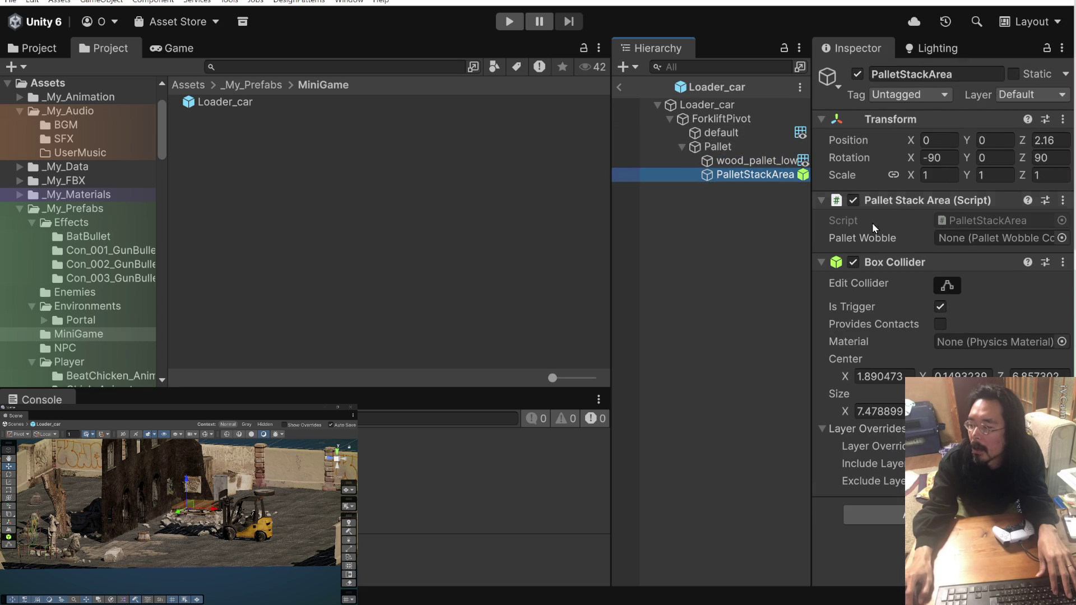
# Open PalletStackArea.cs in Visual Studio and inspect the palletWobble field's PalletWobbleController type.
pyautogui.doubleClick(986, 221)
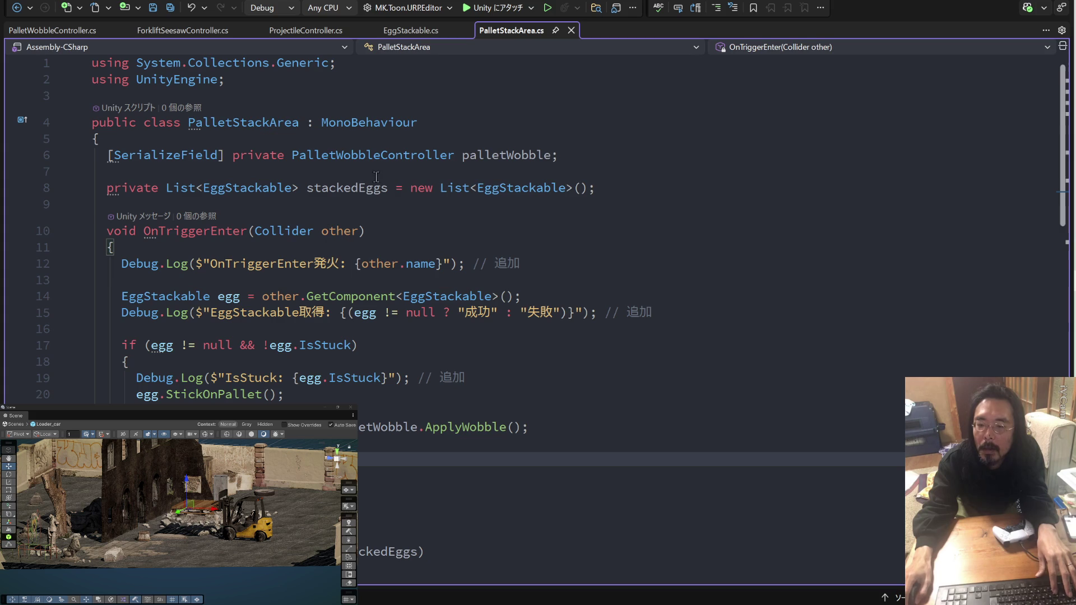
pyautogui.moveTo(388, 163)
pyautogui.click(306, 158)
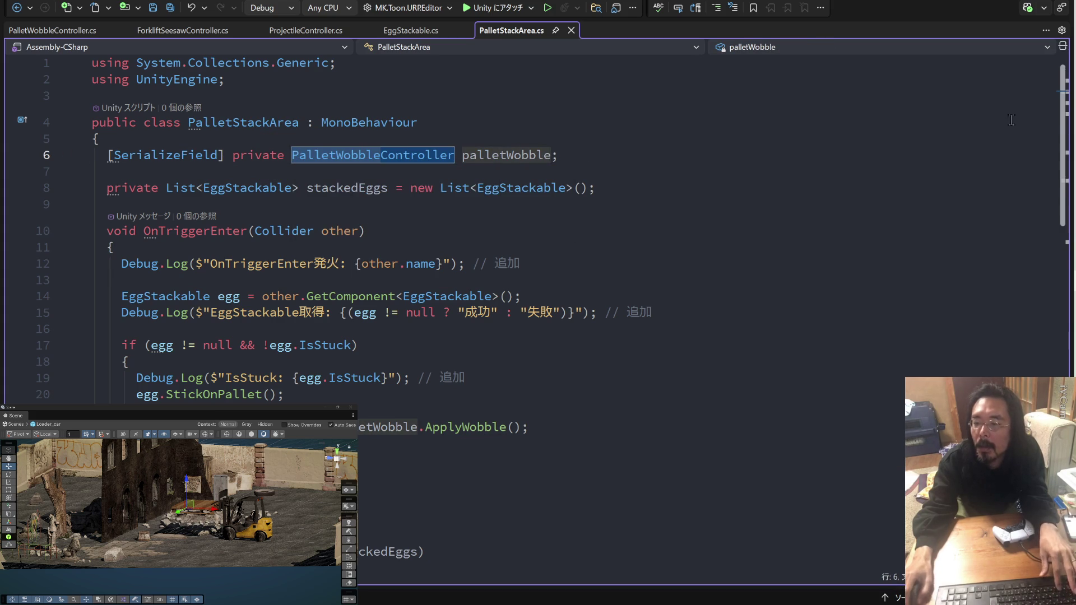
# Create an empty parent for wood_pallet_low and name it PalletWobble.
pyautogui.hotkey('alt', 'Tab')
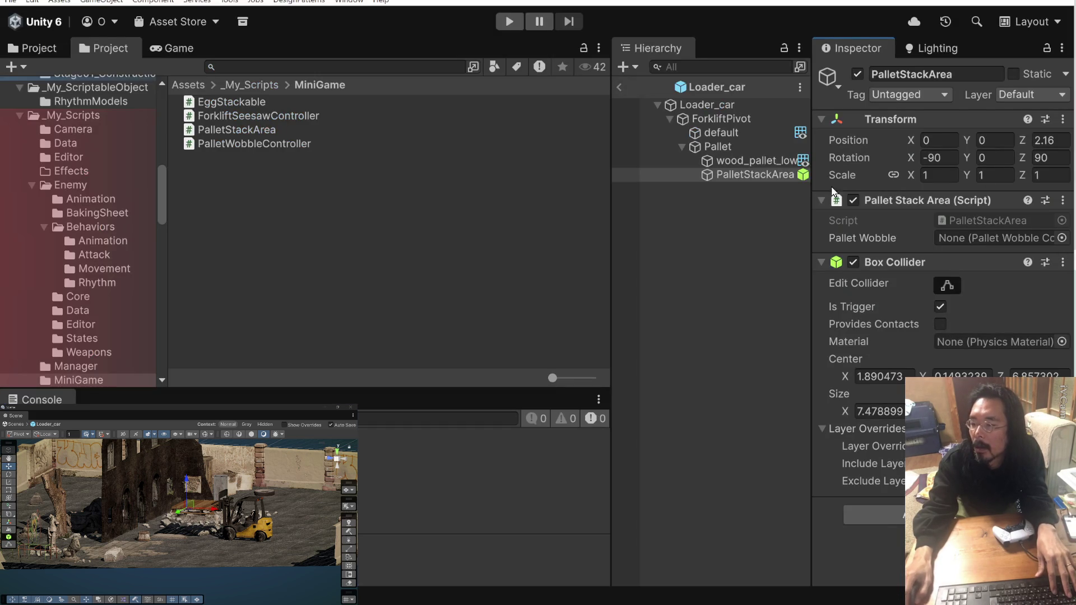
pyautogui.click(739, 160)
pyautogui.rightClick(738, 158)
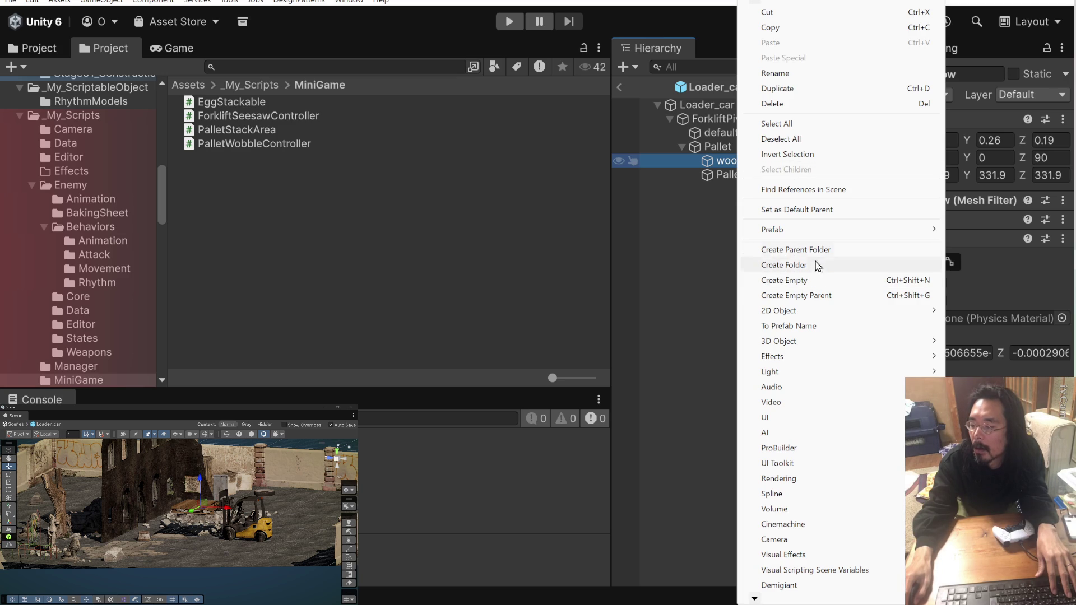
pyautogui.click(816, 295)
pyautogui.write('PalletWobble')
pyautogui.click(764, 251)
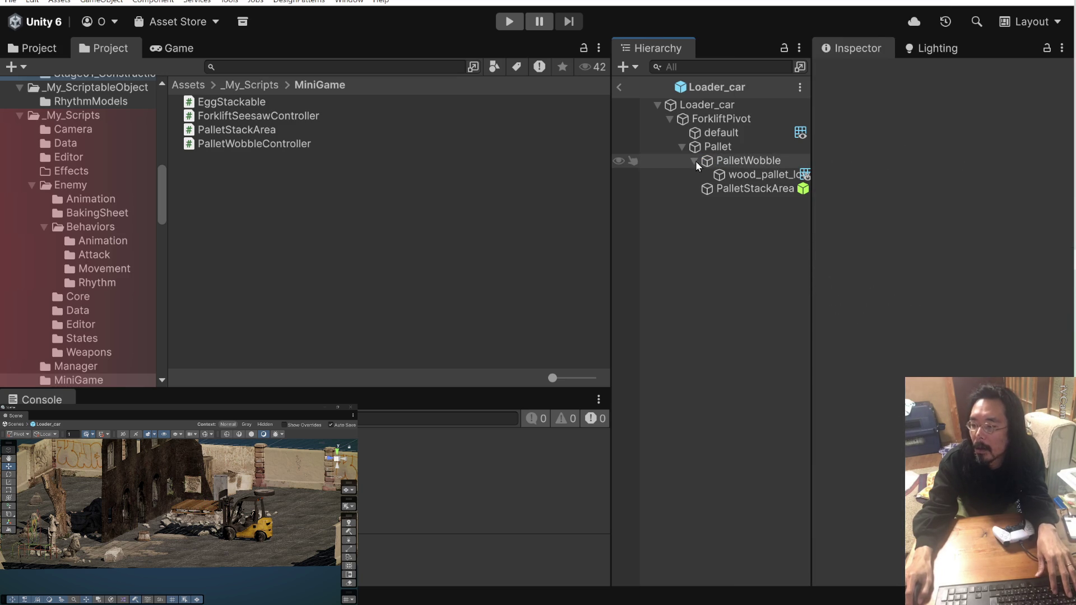
# Drag PalletWobble onto PalletStackArea's Pallet Wobble field.
pyautogui.click(693, 160)
pyautogui.click(735, 164)
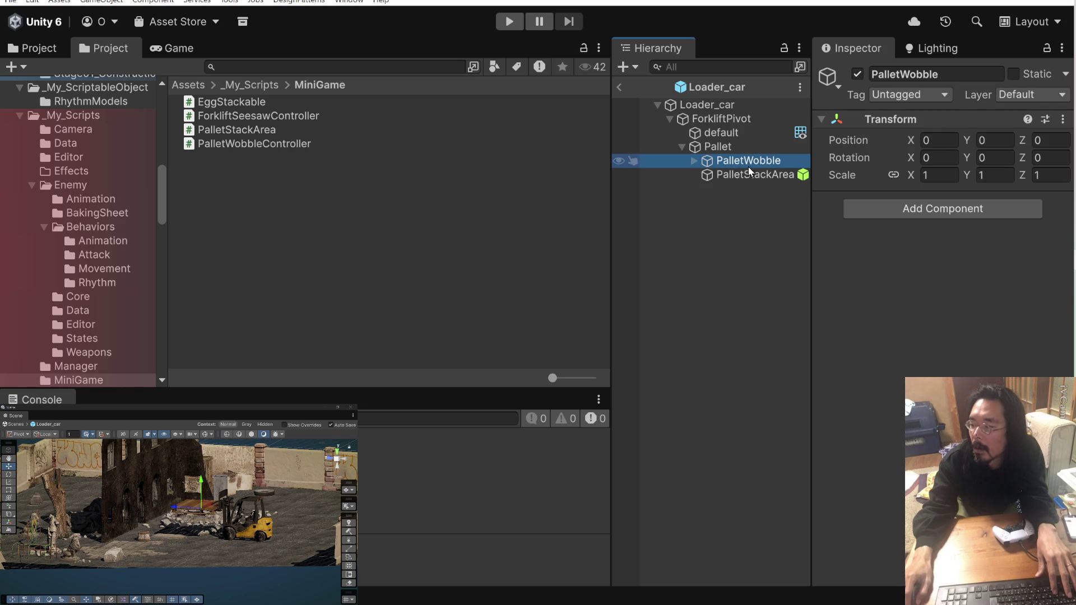
pyautogui.click(747, 175)
pyautogui.moveTo(775, 160); pyautogui.dragTo(957, 234)
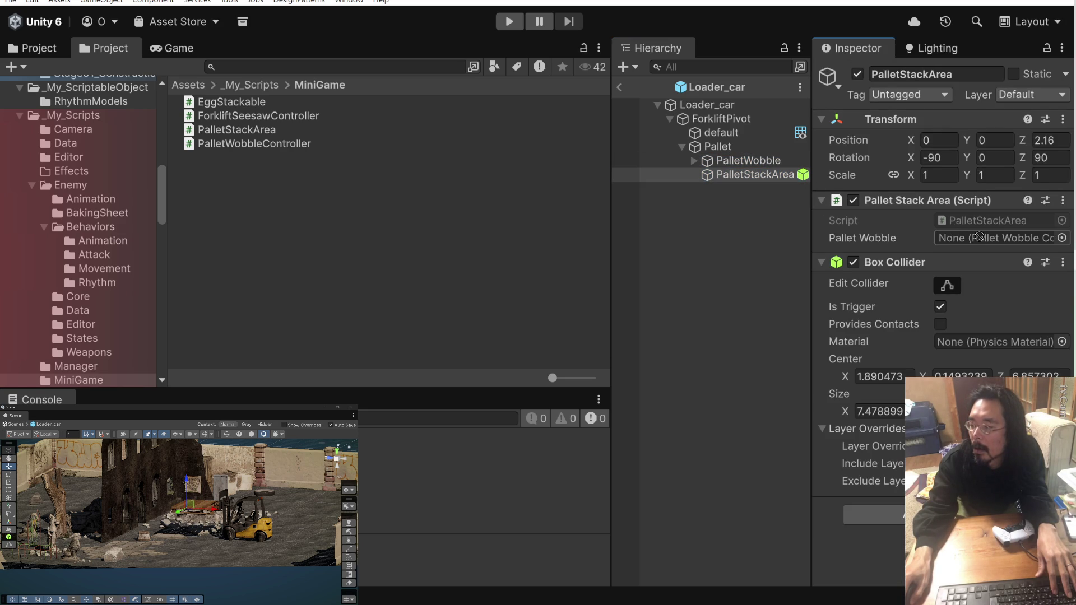
# Undo the PalletWobble rename and empty parent, then reselect PalletStackArea.
pyautogui.moveTo(970, 242); pyautogui.dragTo(764, 234)
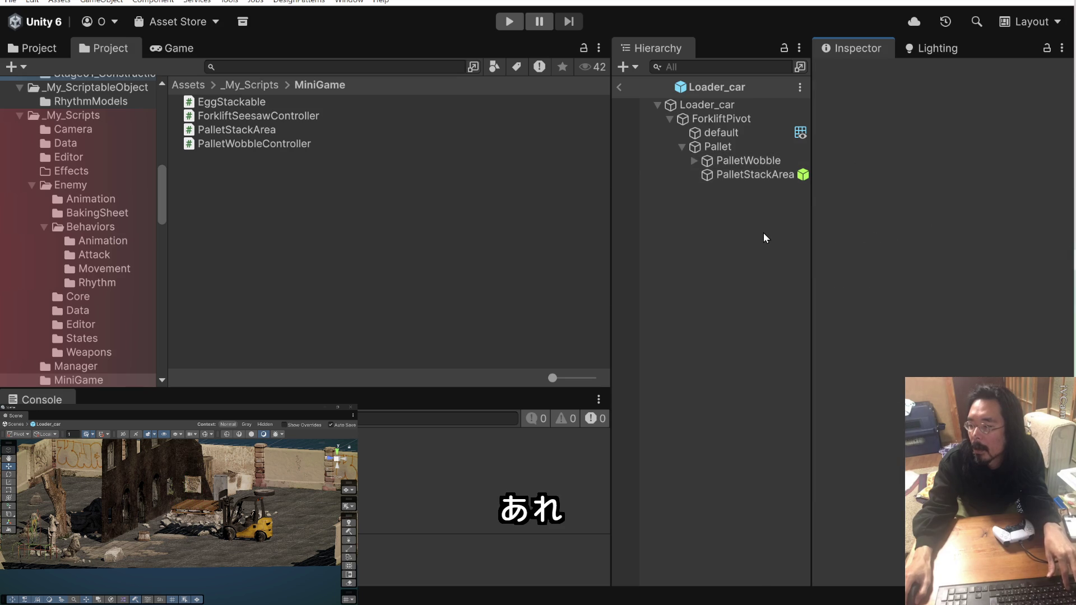
pyautogui.hotkey('ctrl', 'z')
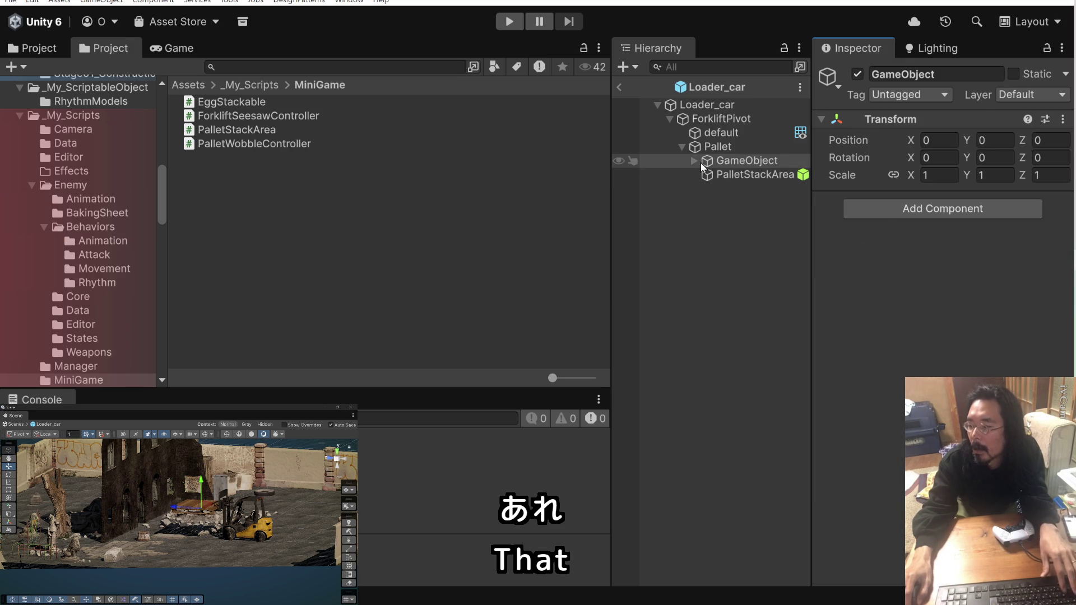
pyautogui.hotkey('ctrl', 'z')
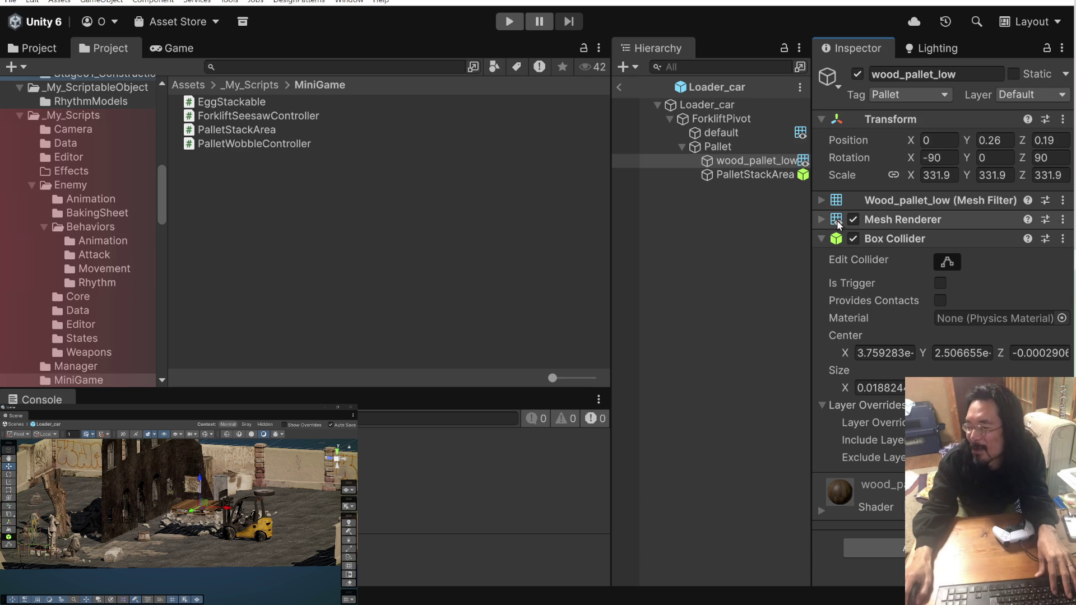
pyautogui.click(733, 175)
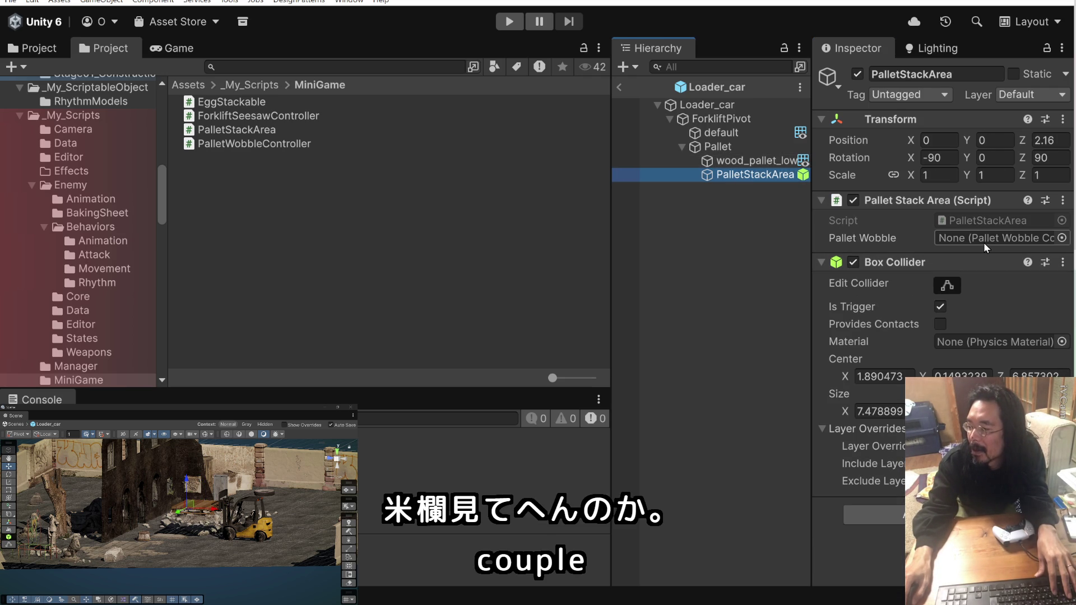
# Drag Pallet into PalletStackArea's Pallet Wobble slot, then Play to test the wobble.
pyautogui.doubleClick(986, 219)
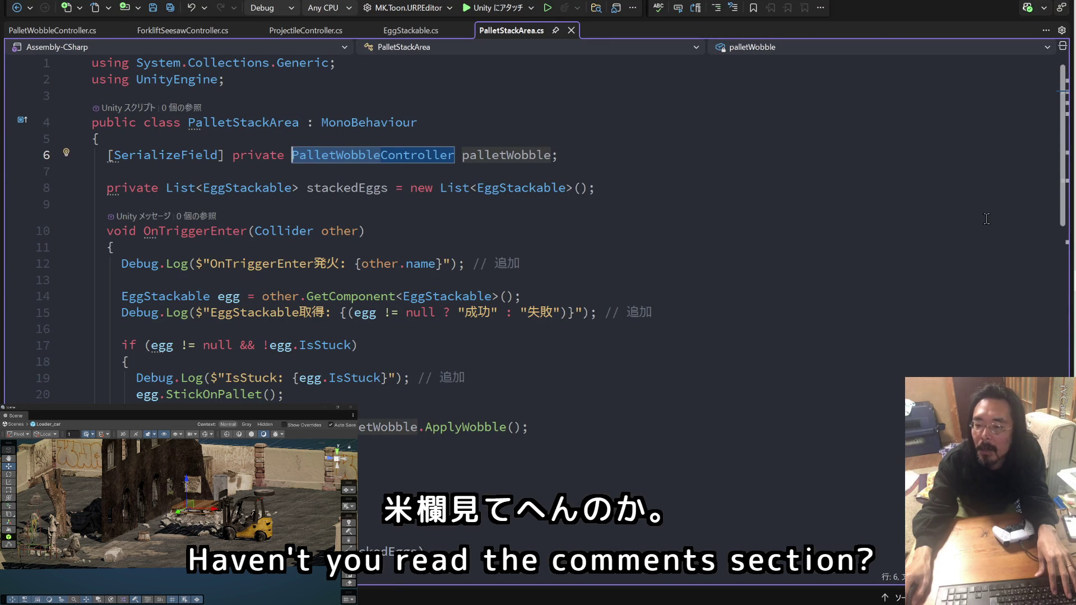
pyautogui.hotkey('alt', 'Tab')
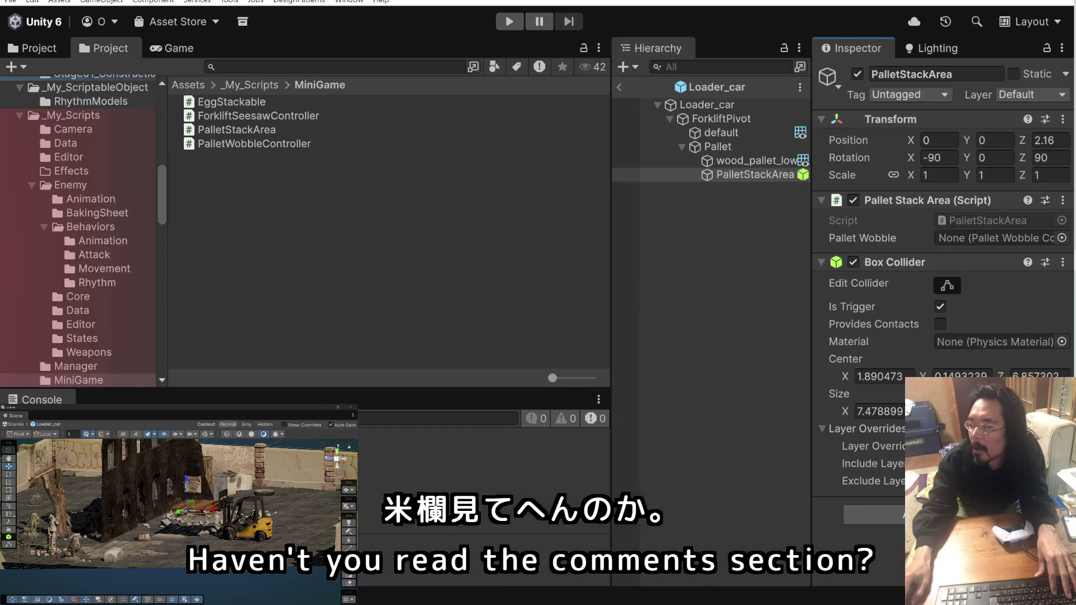
pyautogui.click(731, 147)
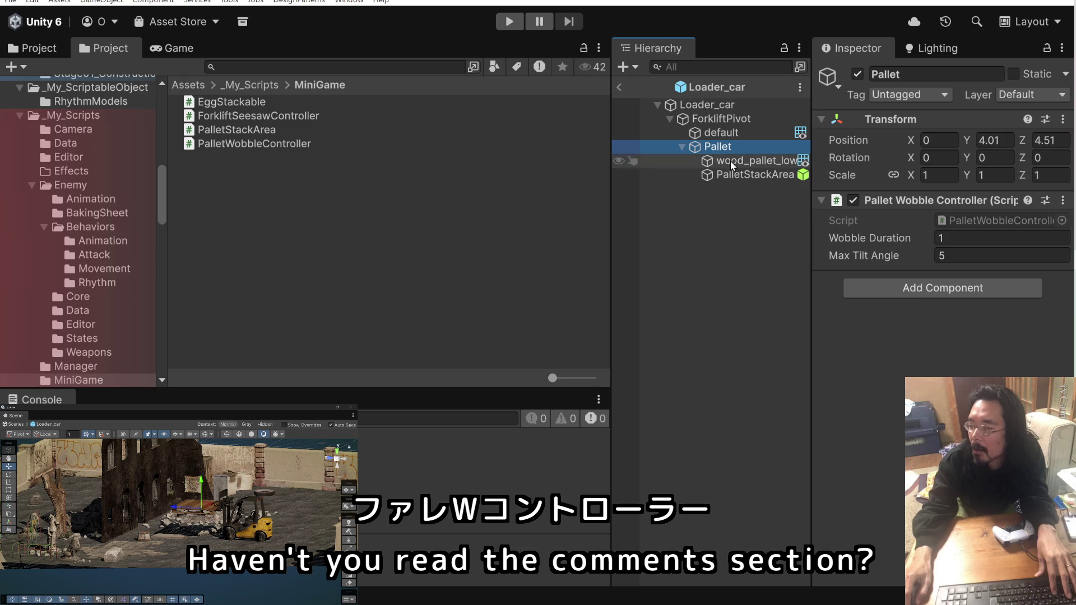
pyautogui.click(731, 174)
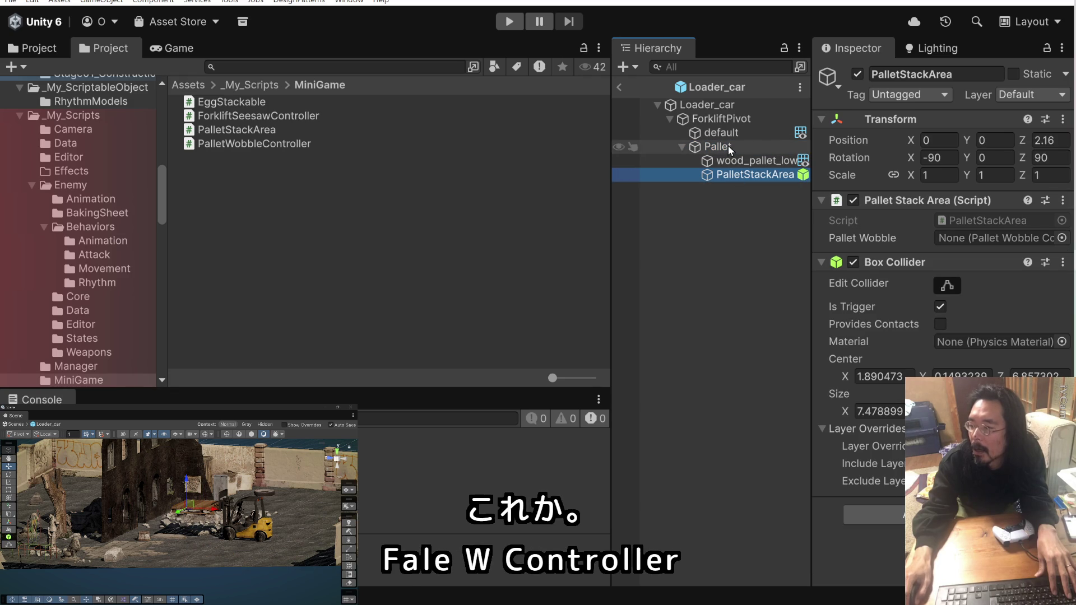
pyautogui.moveTo(727, 146); pyautogui.dragTo(953, 242)
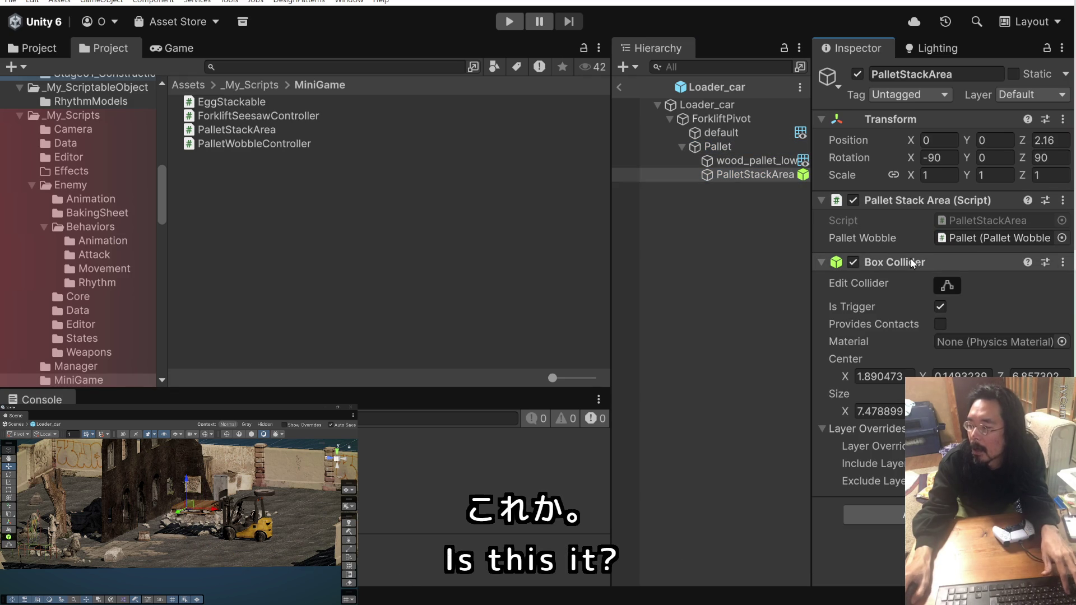
pyautogui.click(728, 147)
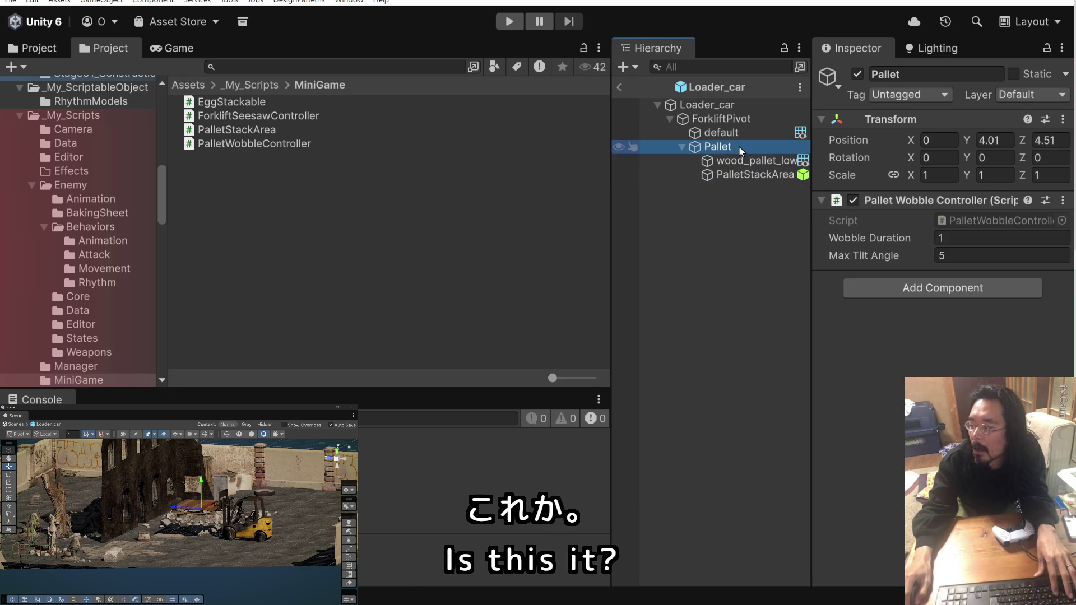
pyautogui.click(515, 28)
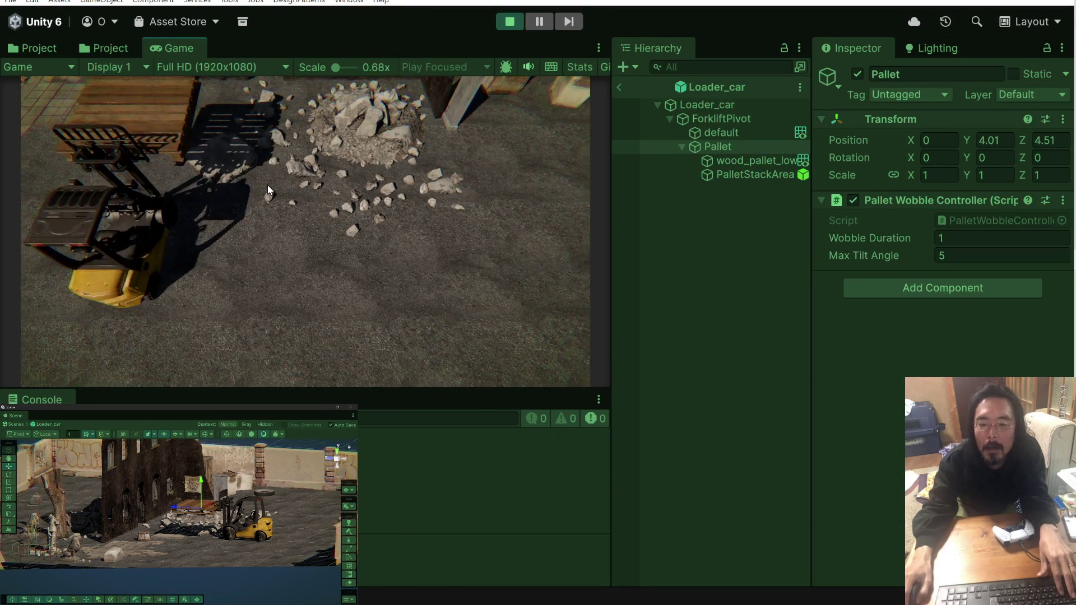
# Stop Play mode and verify PalletStackArea's Pallet Wobble still references Pallet.
pyautogui.click(510, 23)
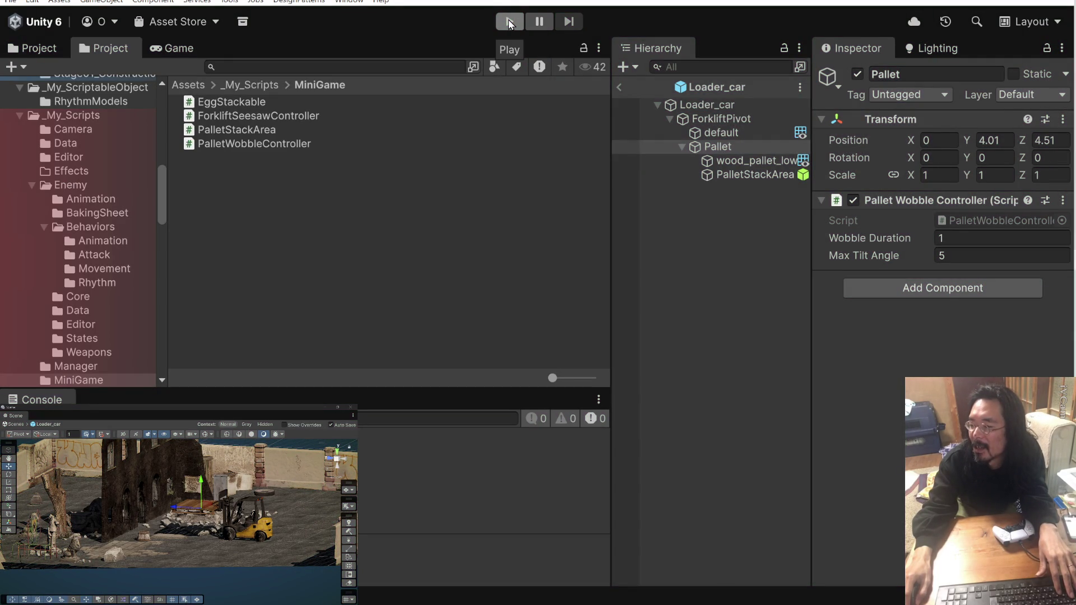
pyautogui.click(734, 162)
pyautogui.click(735, 175)
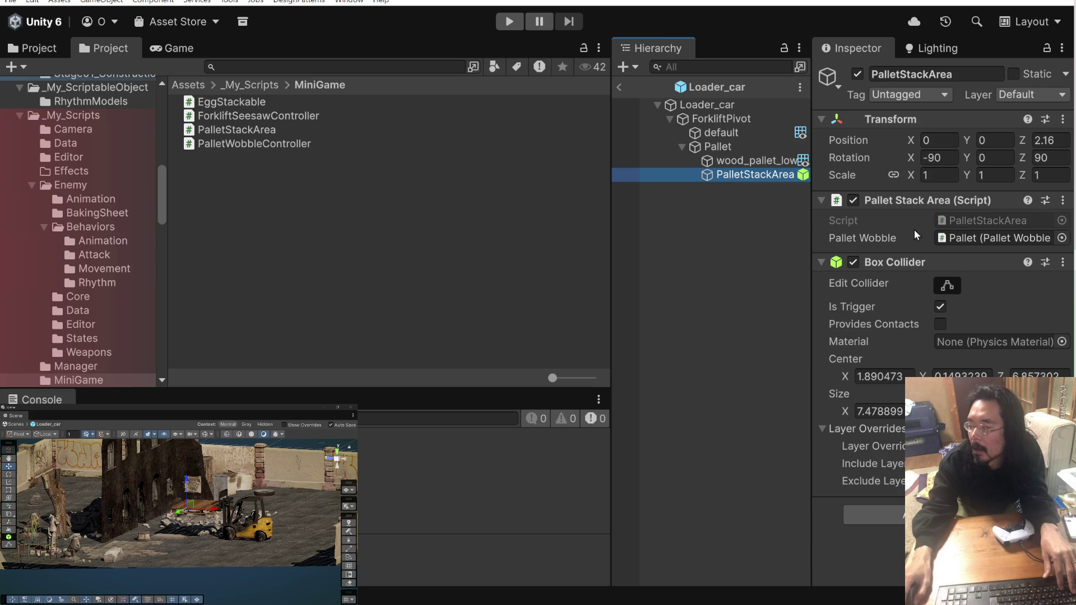
pyautogui.doubleClick(960, 219)
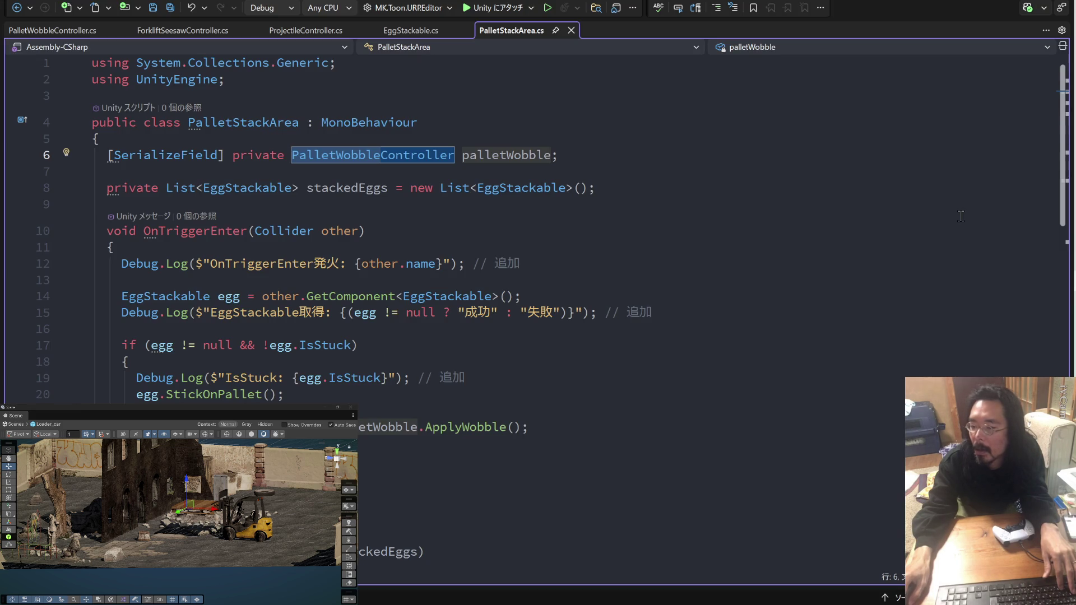
pyautogui.scroll(-8, 754, 222)
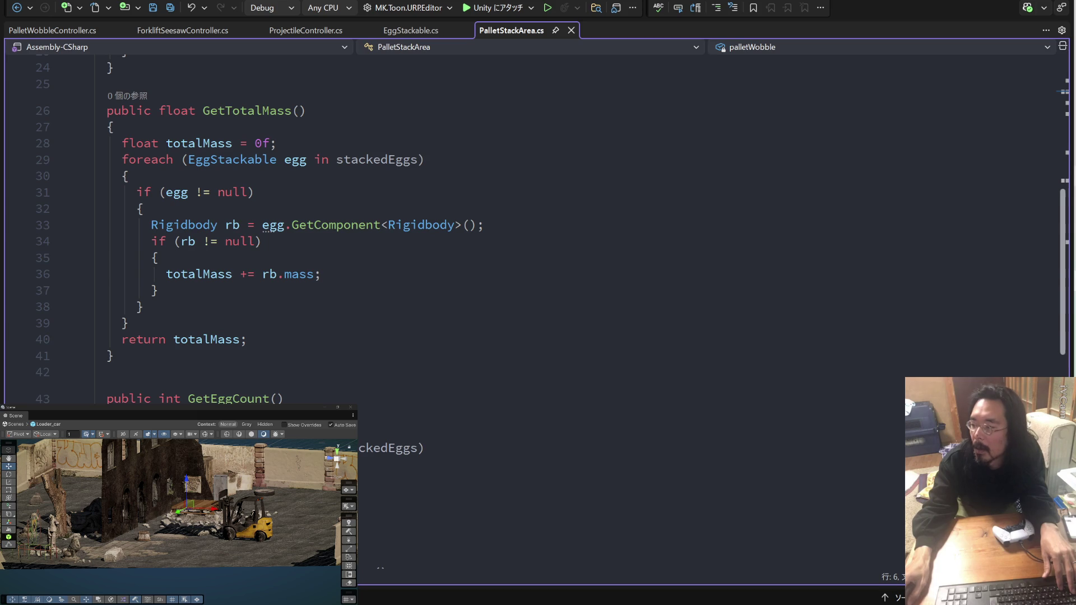
pyautogui.hotkey('alt', 'Tab')
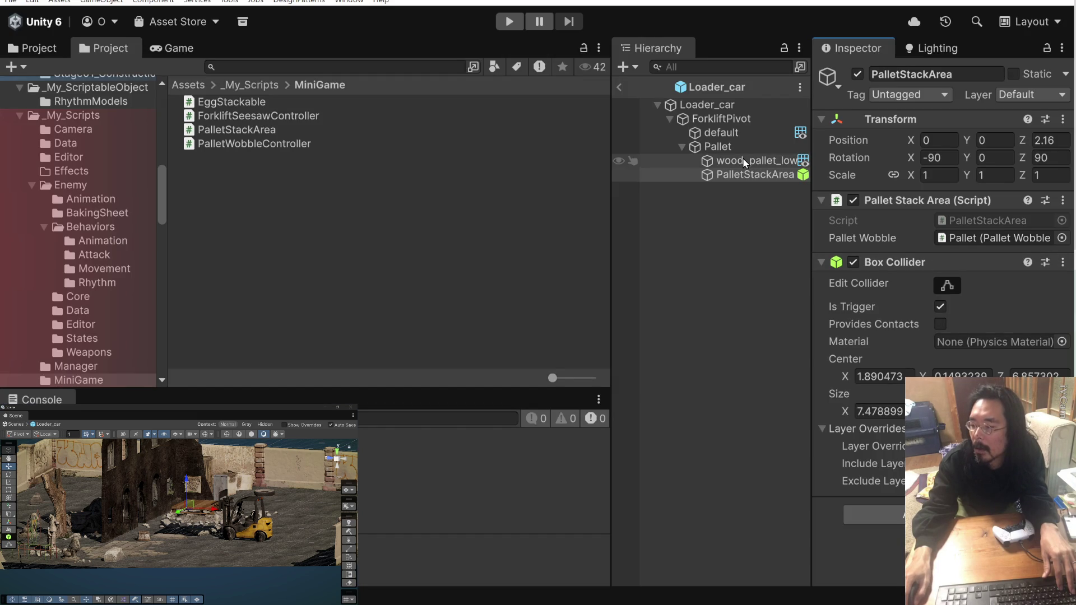
# Inspect Pallet, wood_pallet_low and the forklift's default body in the Hierarchy.
pyautogui.click(741, 148)
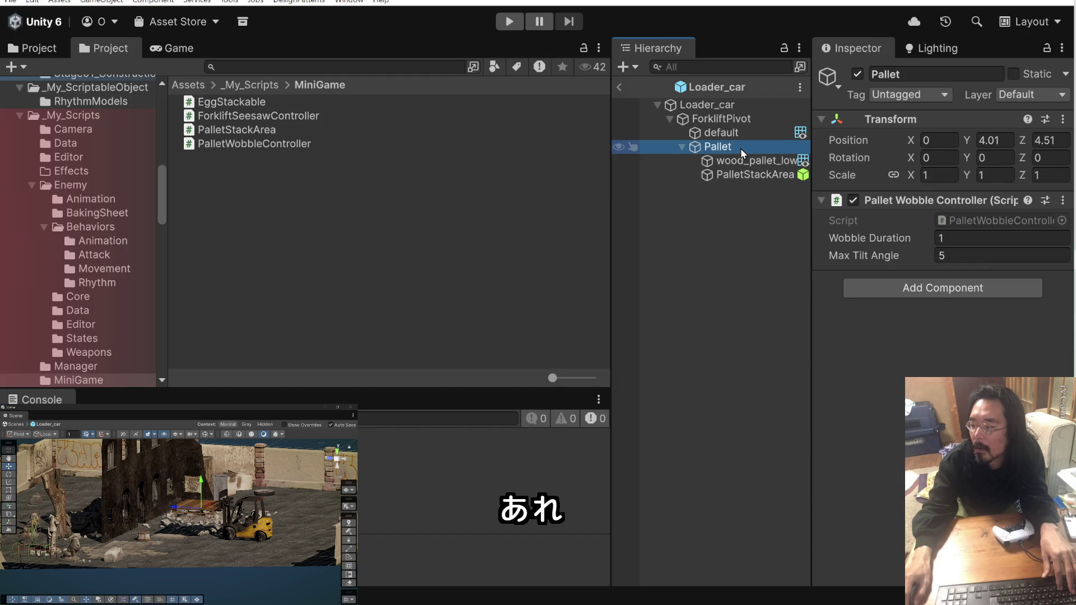
pyautogui.click(741, 161)
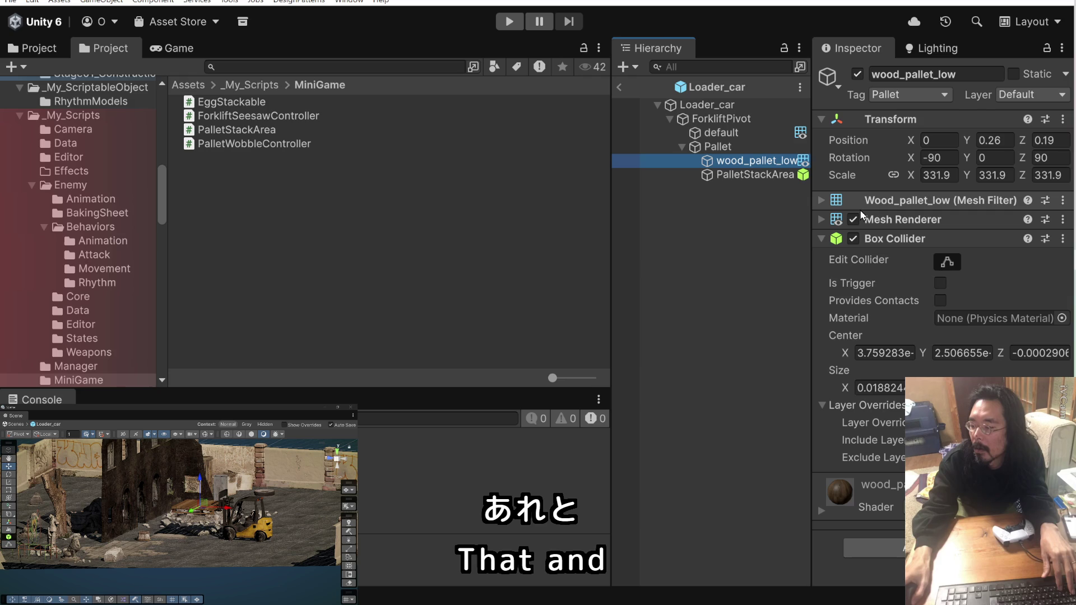
pyautogui.click(731, 149)
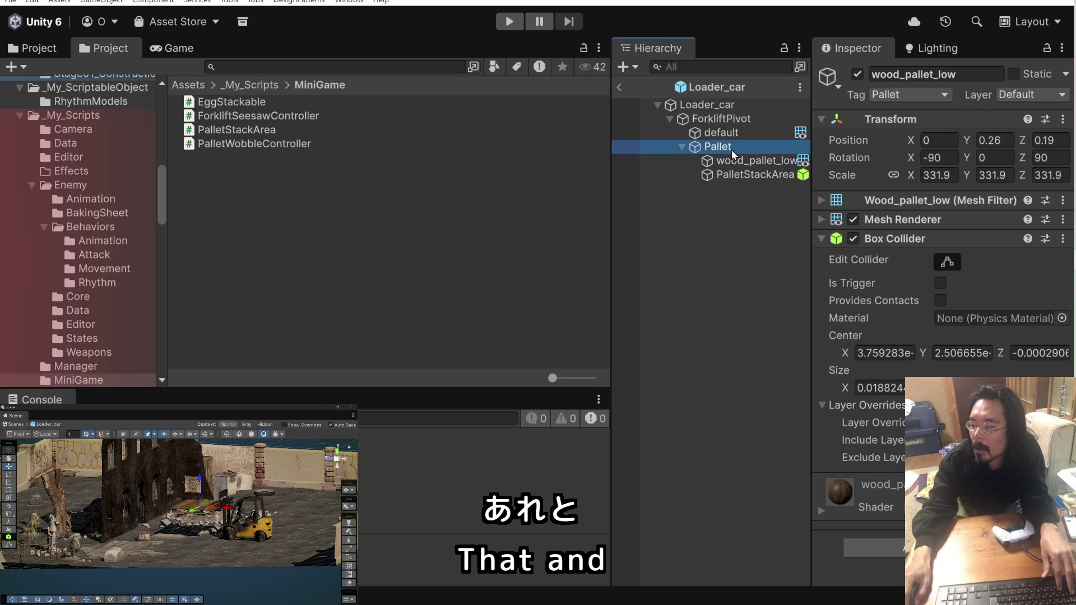
pyautogui.click(736, 133)
pyautogui.click(737, 150)
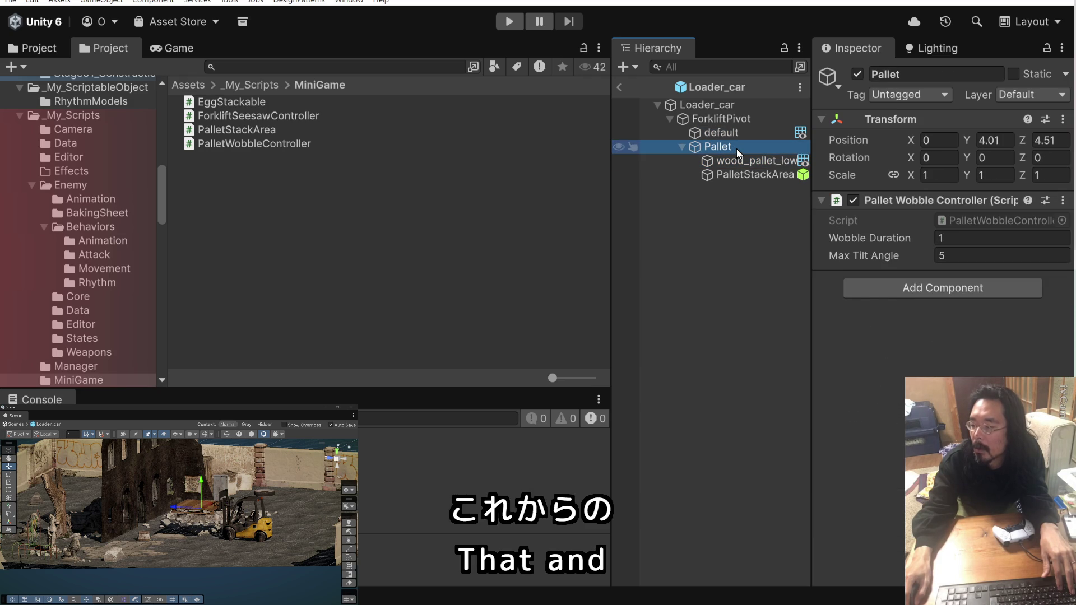
pyautogui.click(737, 134)
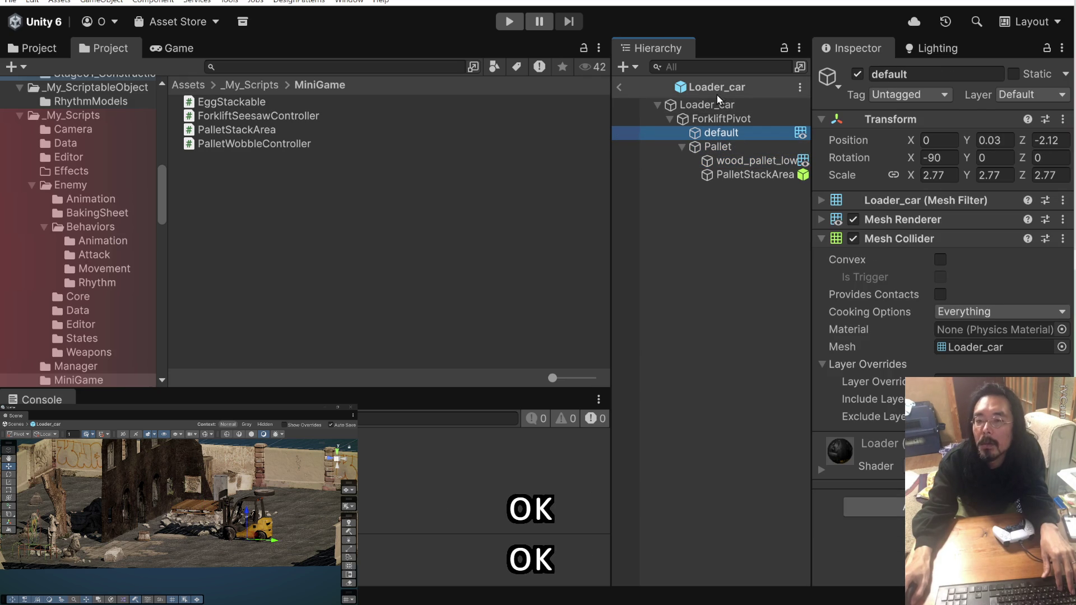
# Run and stop a quick Play test, then exit the Loader_car prefab.
pyautogui.click(517, 21)
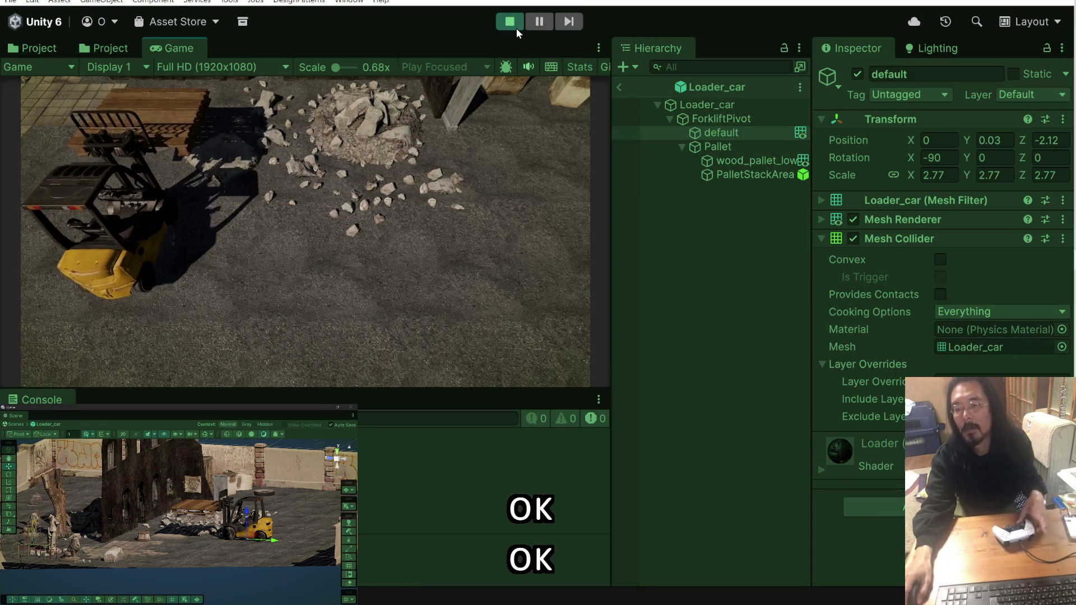
pyautogui.hotkey('ctrl', 'p')
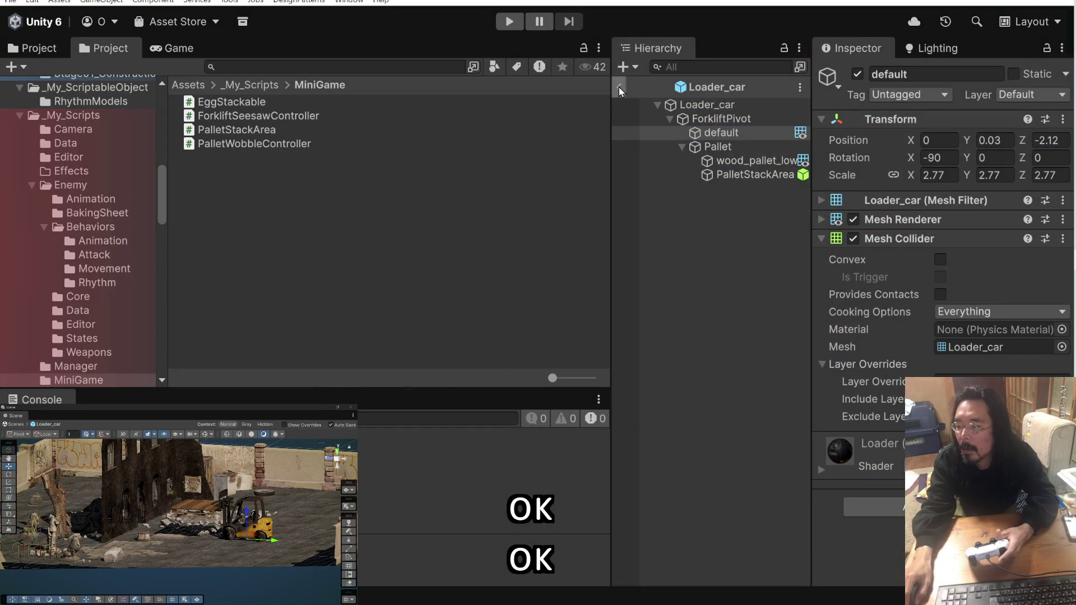
pyautogui.click(619, 87)
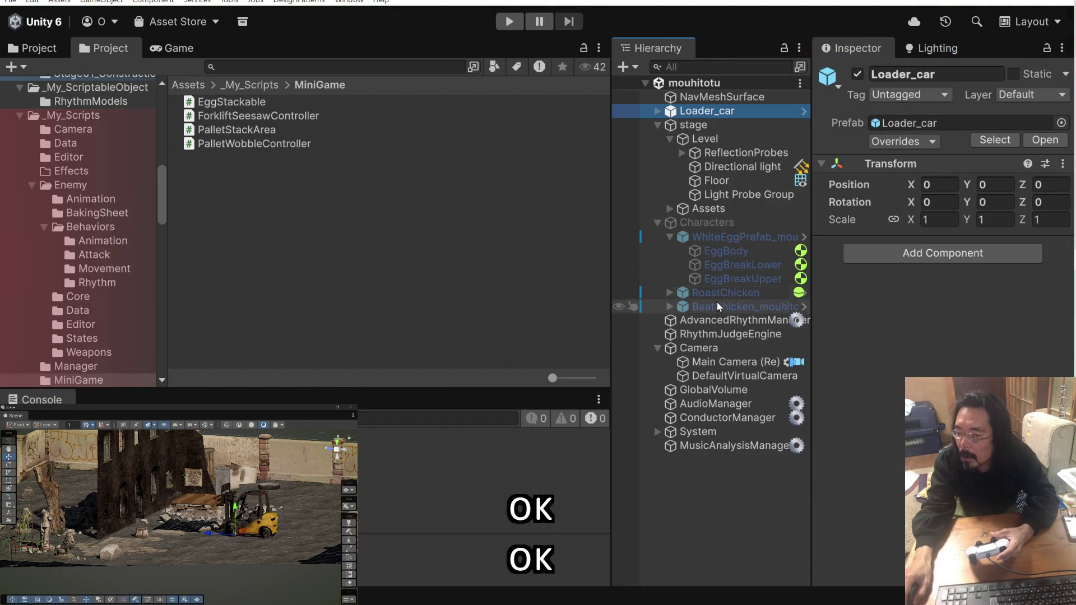
# Reactivate the Characters group with Alt+Shift+A and enter Play mode.
pyautogui.click(712, 223)
pyautogui.hotkey('alt', 'shift', 'a')
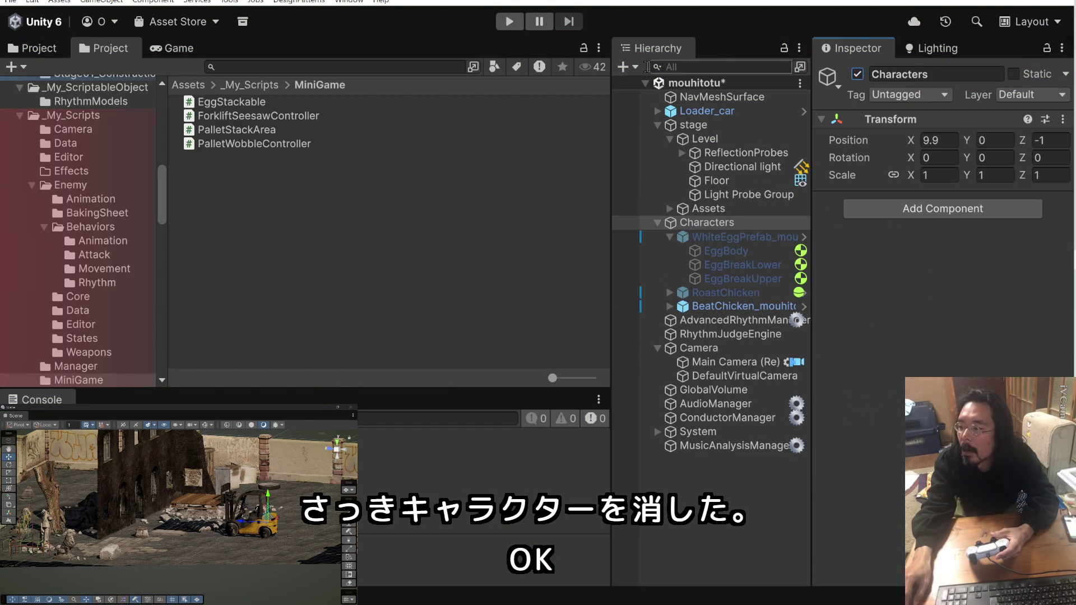
pyautogui.click(519, 21)
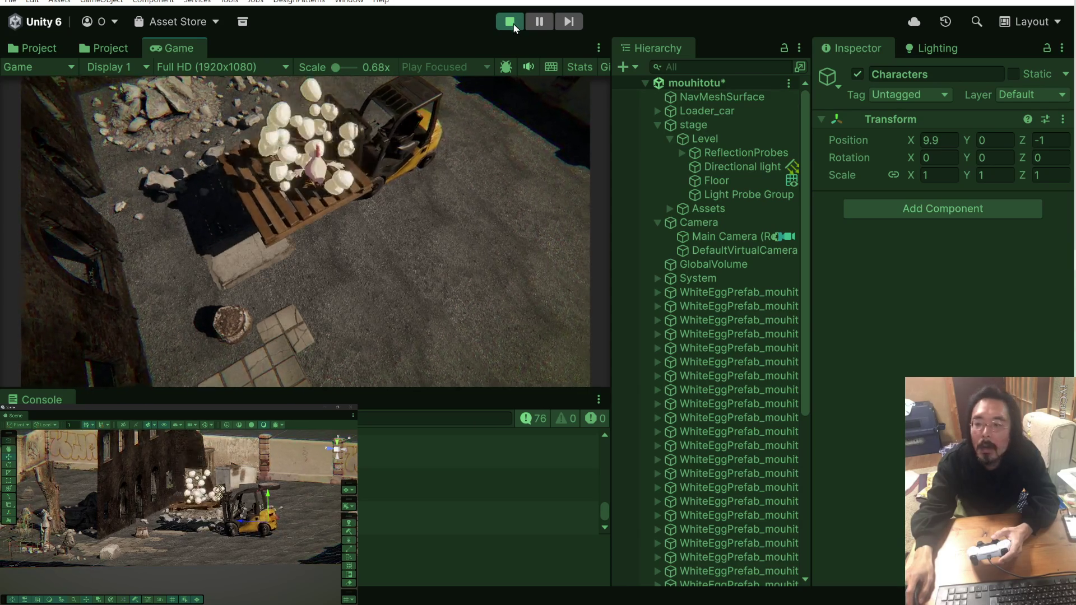
# Stop, rerun and stop the egg-stacking test, then bring up the Claude chat.
pyautogui.click(513, 25)
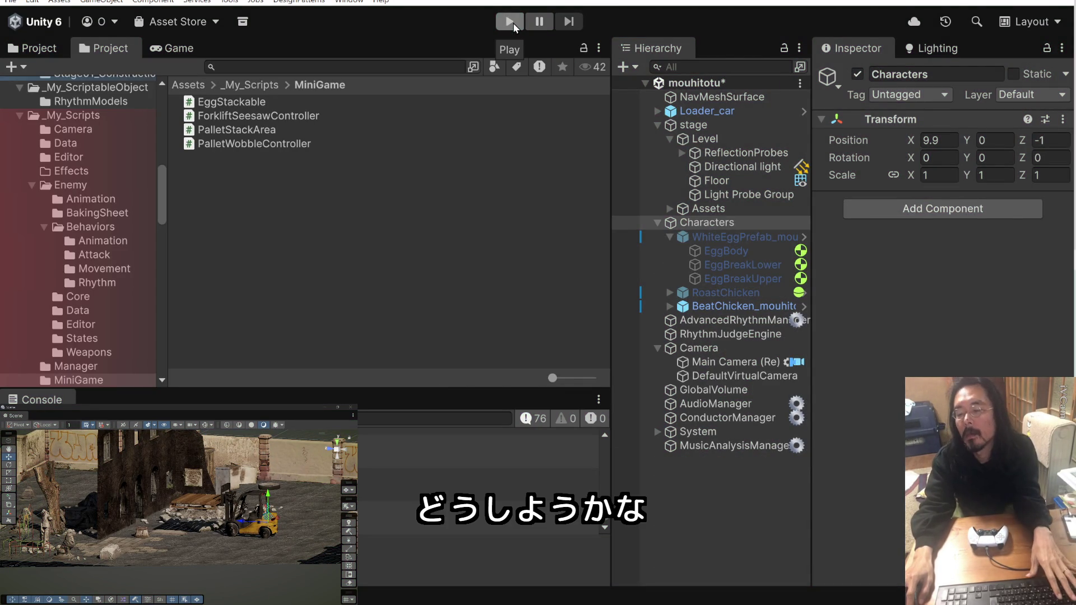
pyautogui.click(514, 25)
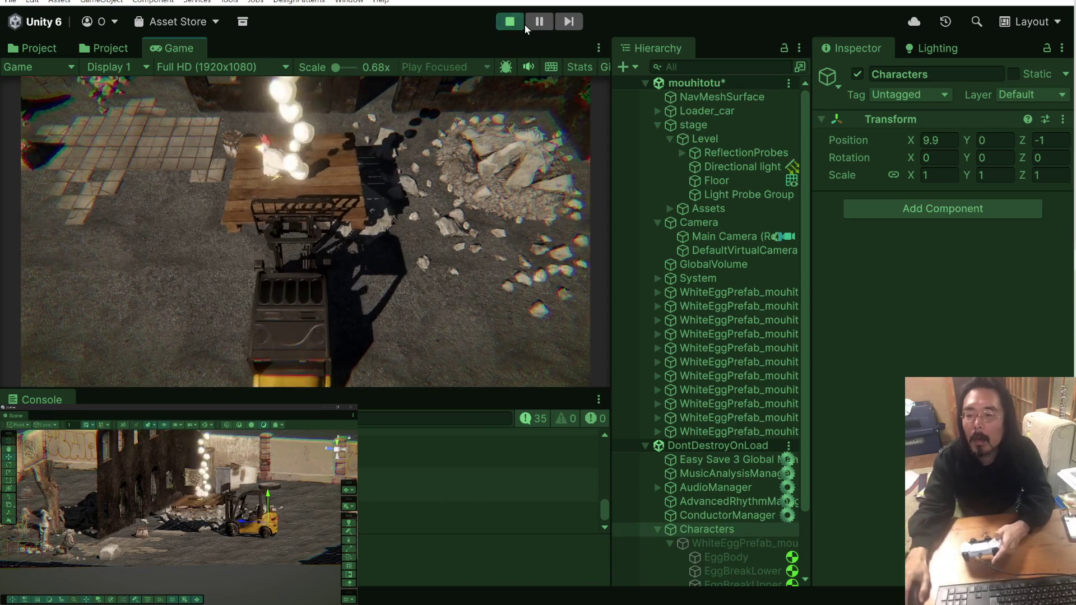
pyautogui.click(518, 21)
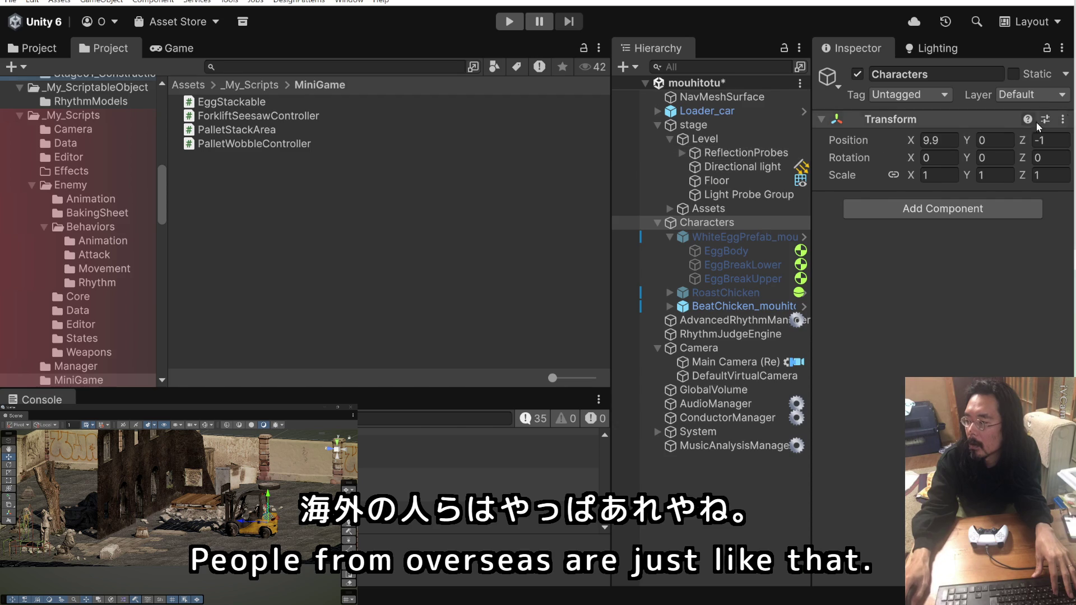
pyautogui.hotkey('alt', 'Tab')
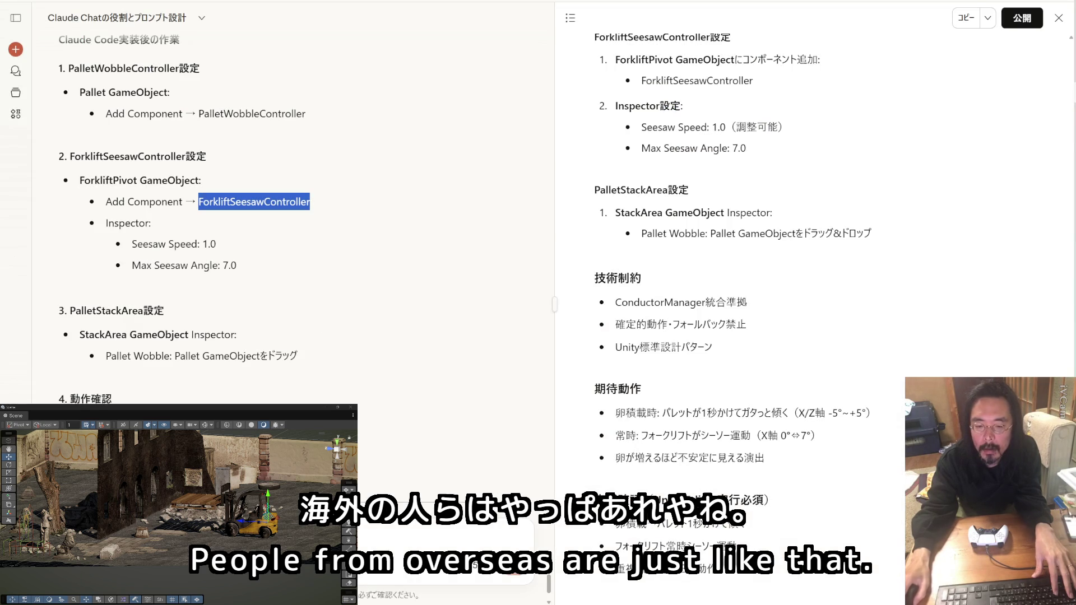
pyautogui.press('Escape')
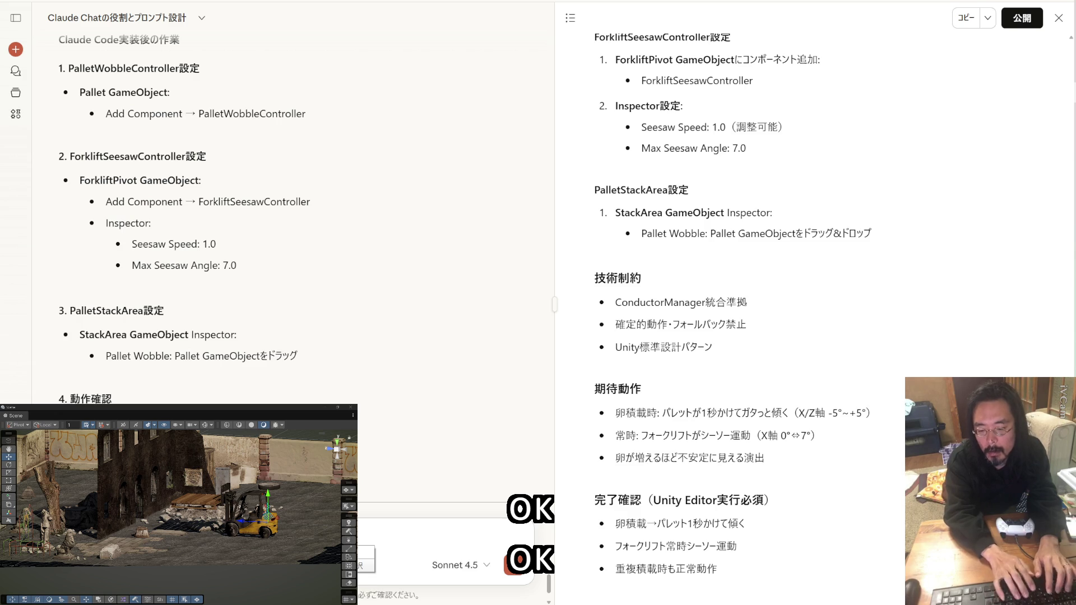
# Finish and send the Japanese request: no tilt with zero eggs, more tilt as eggs increase.
pyautogui.write('a')
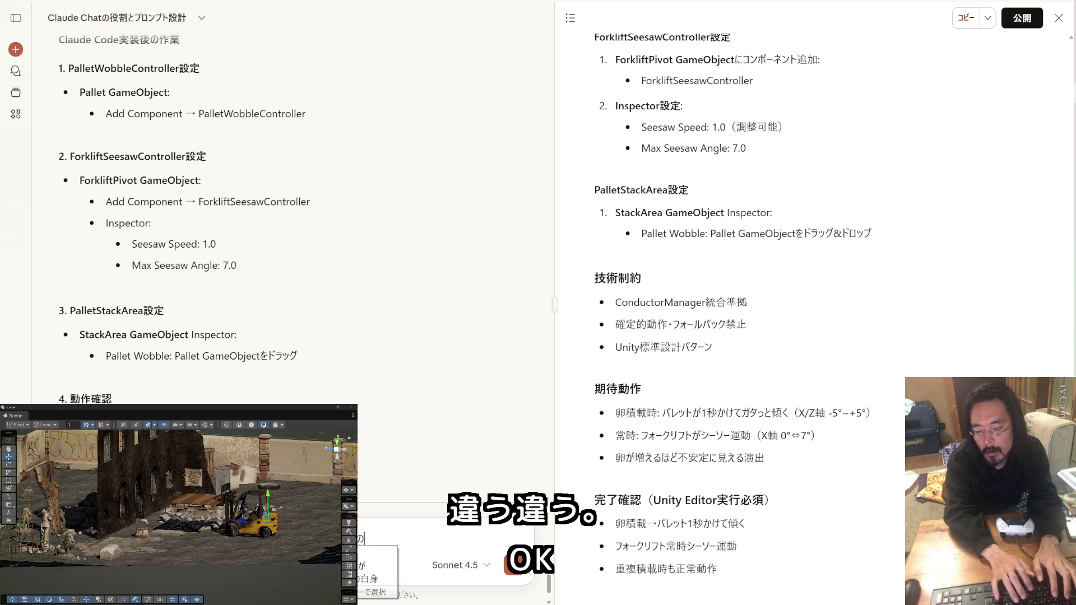
pyautogui.write('数が')
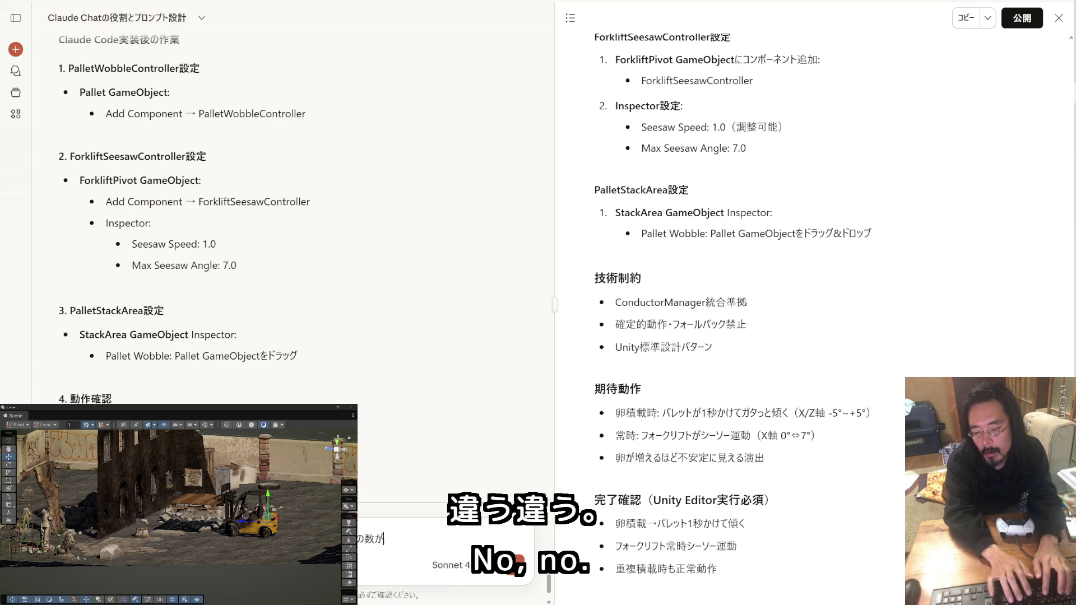
pyautogui.write('ふえていk')
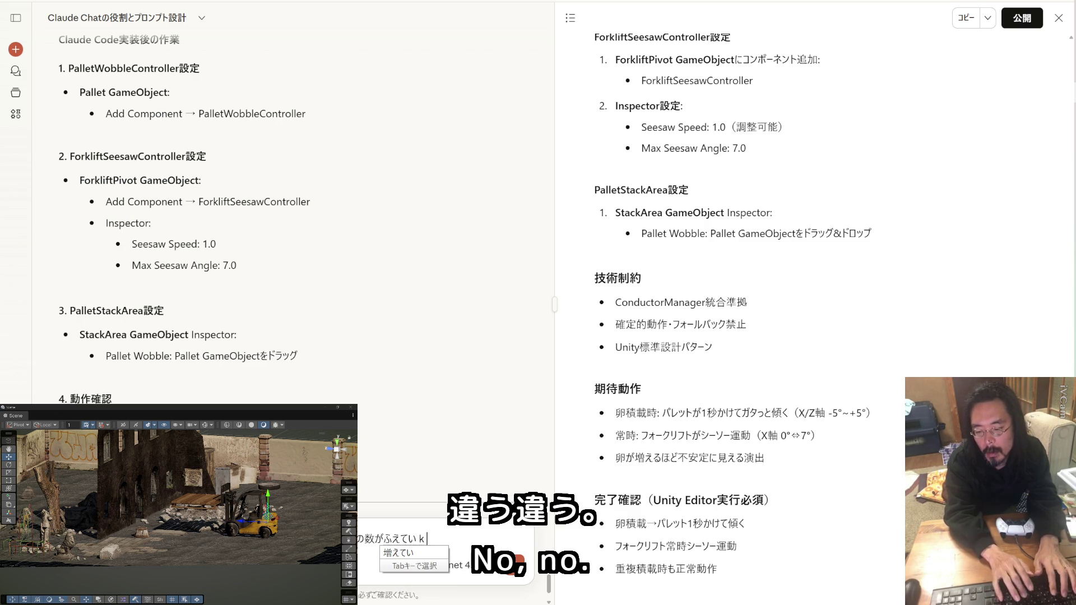
pyautogui.write('eba')
pyautogui.press('space')
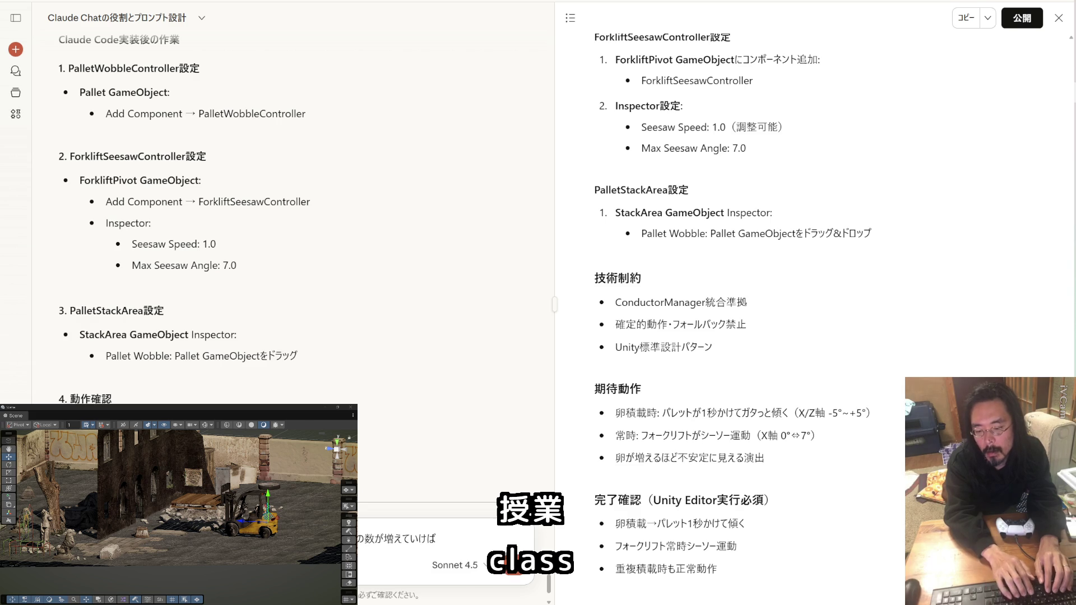
pyautogui.write('よりかたm')
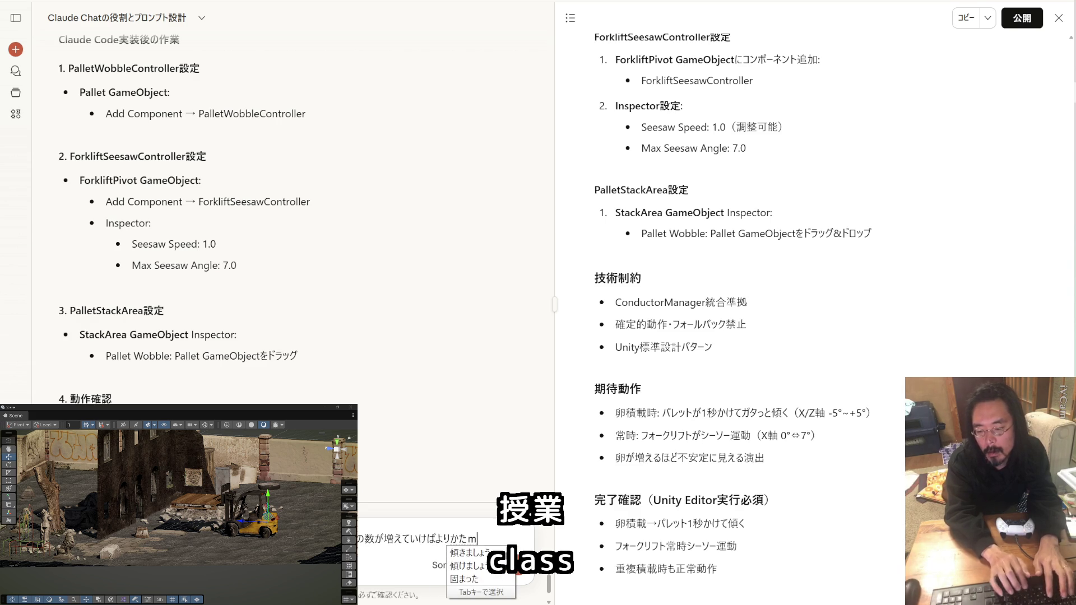
pyautogui.write('u')
pyautogui.press('space')
pyautogui.write('yis')
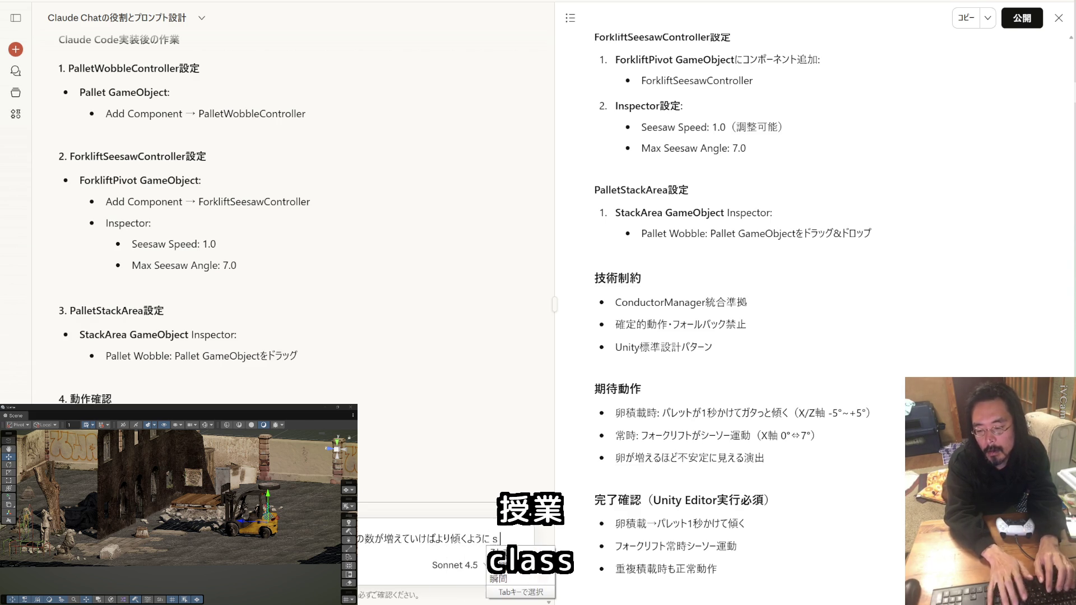
pyautogui.write('u')
pyautogui.press('Return')
pyautogui.hotkey('shift', 'Return')
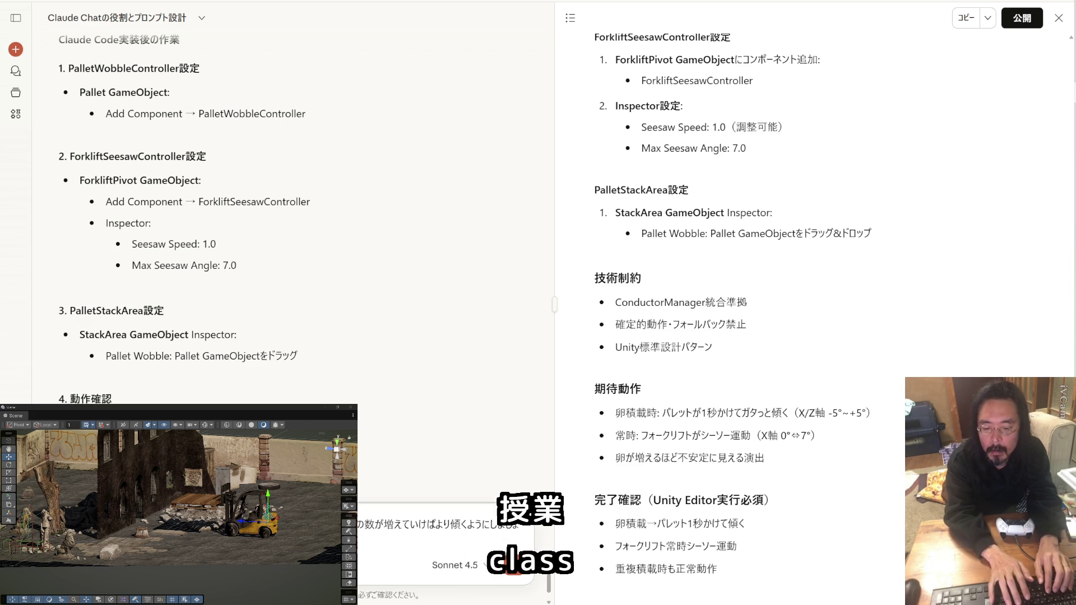
pyautogui.hotkey('shift', 'Return')
pyautogui.hotkey('shift', 'Return')
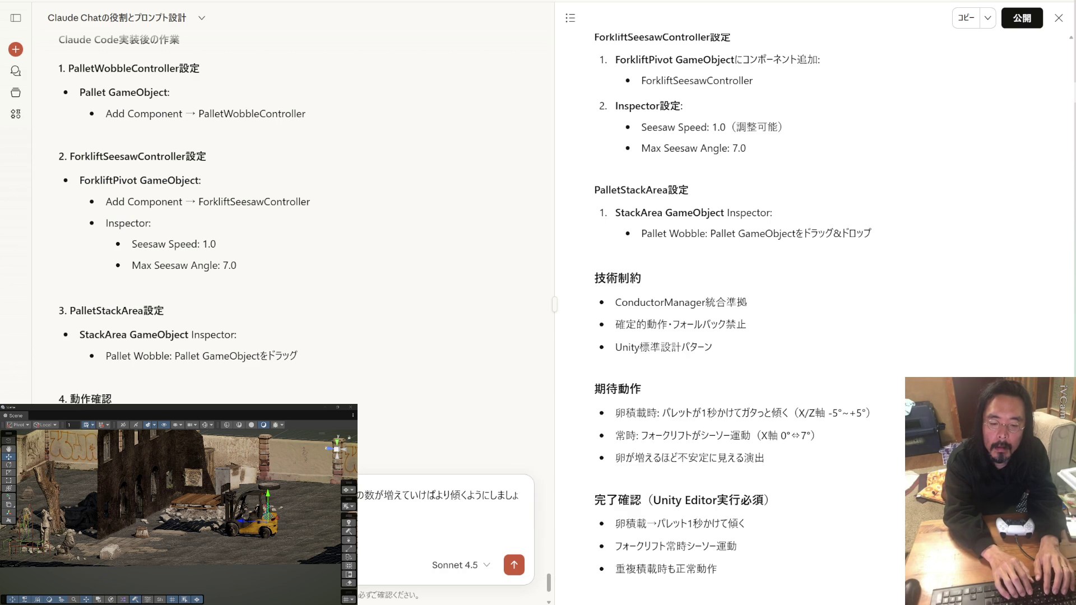
pyautogui.press('Return')
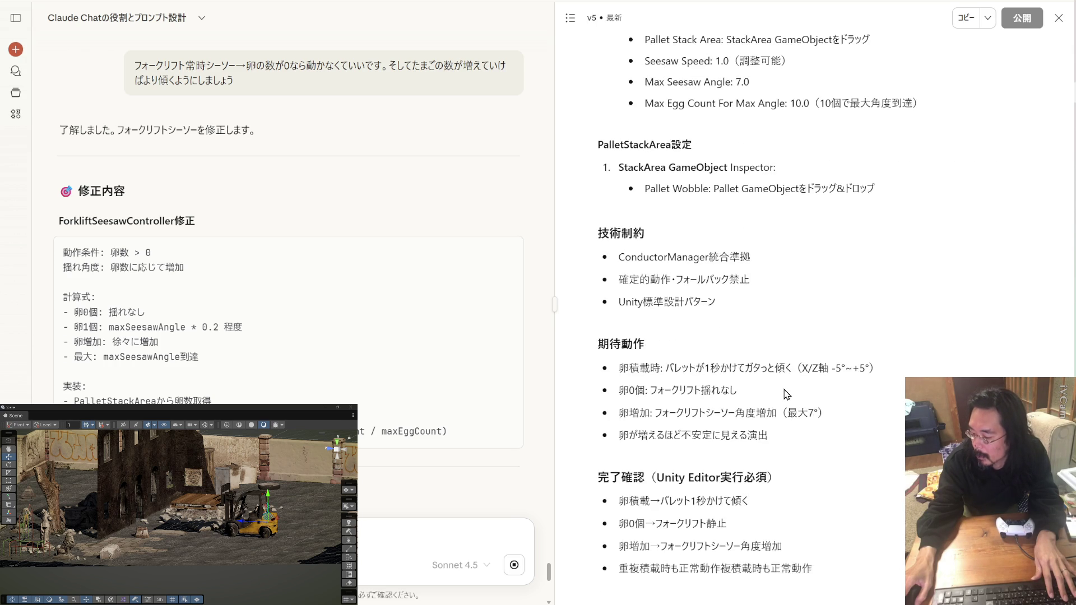
# Review the v5 prompt with Max Egg Count For Max Angle 10.0, then copy the whole artifact.
pyautogui.scroll(5, 784, 391)
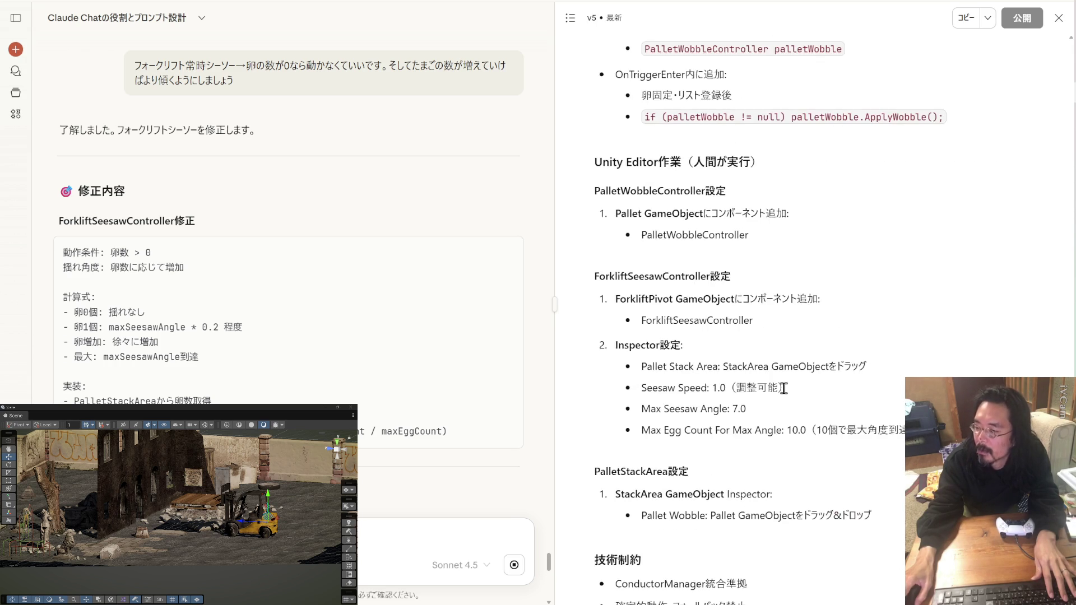
pyautogui.scroll(-4, 488, 338)
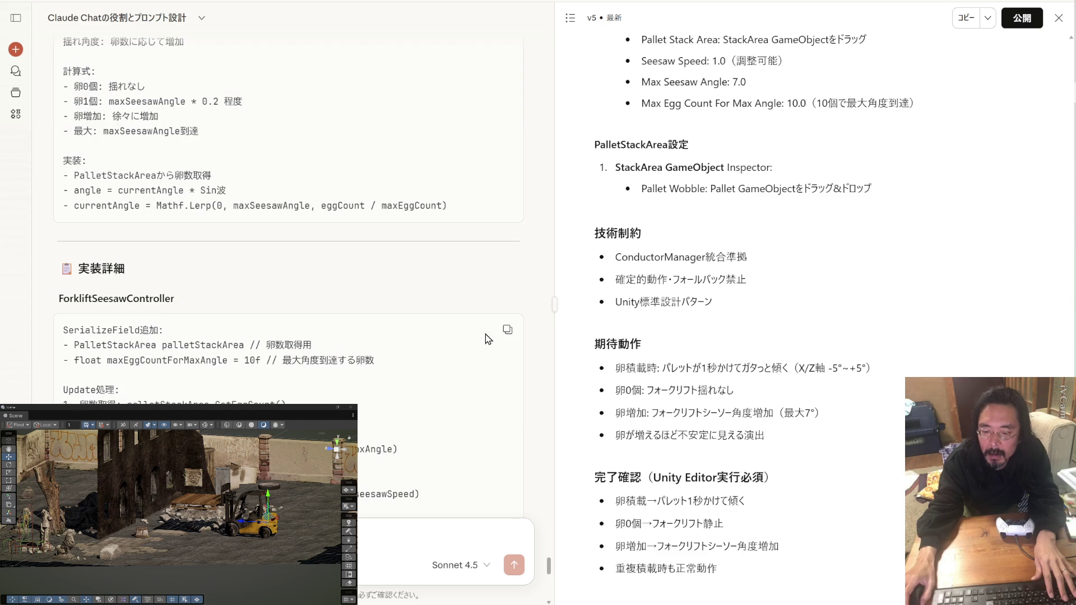
pyautogui.scroll(-4, 485, 334)
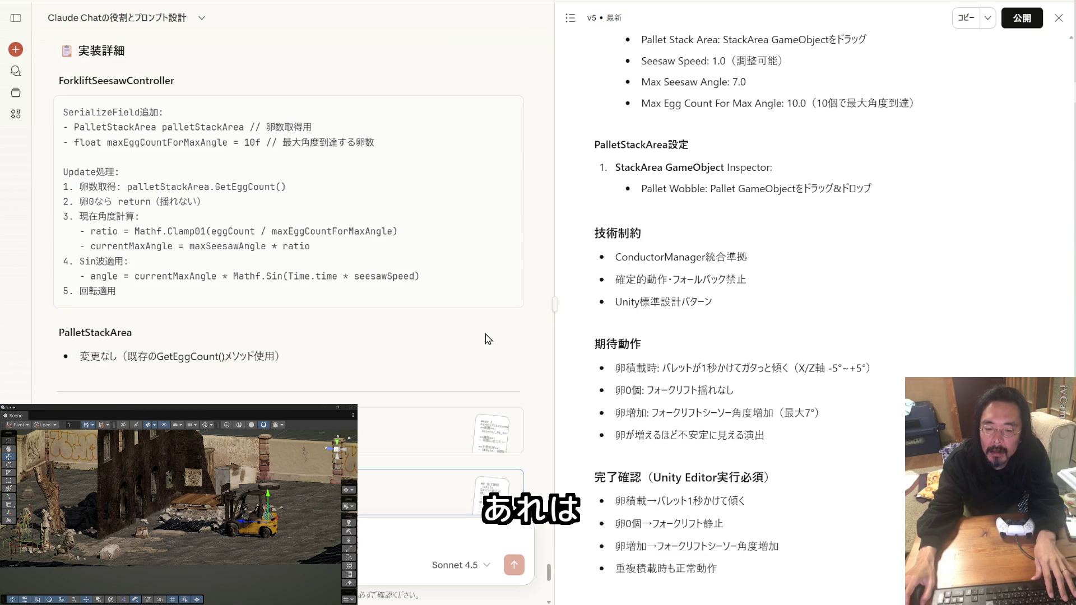
pyautogui.scroll(-4, 485, 334)
pyautogui.scroll(-4, 485, 334)
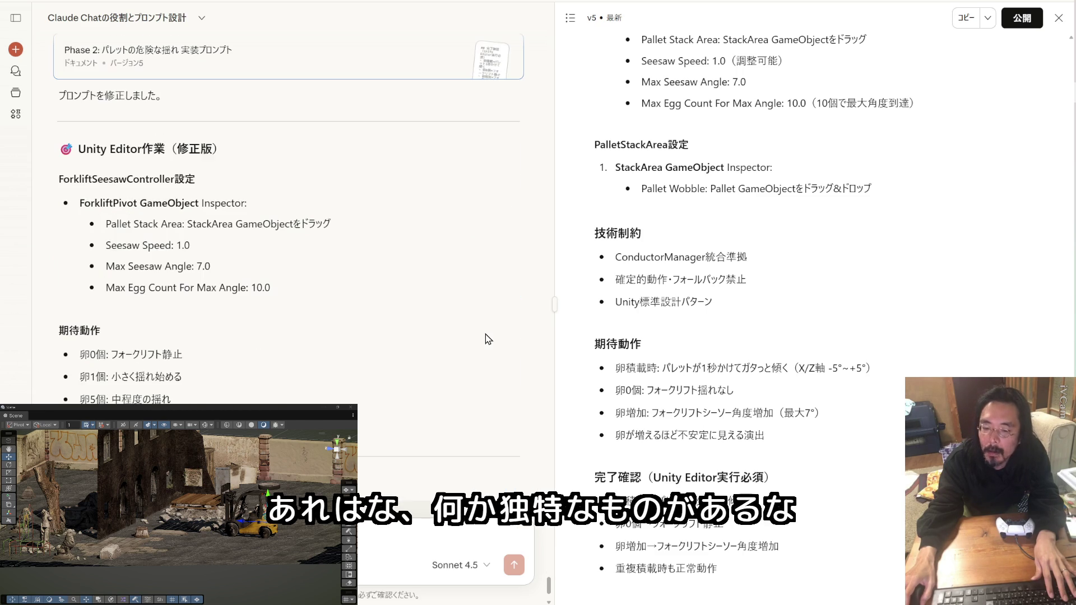
pyautogui.scroll(10, 819, 343)
pyautogui.scroll(15, 818, 339)
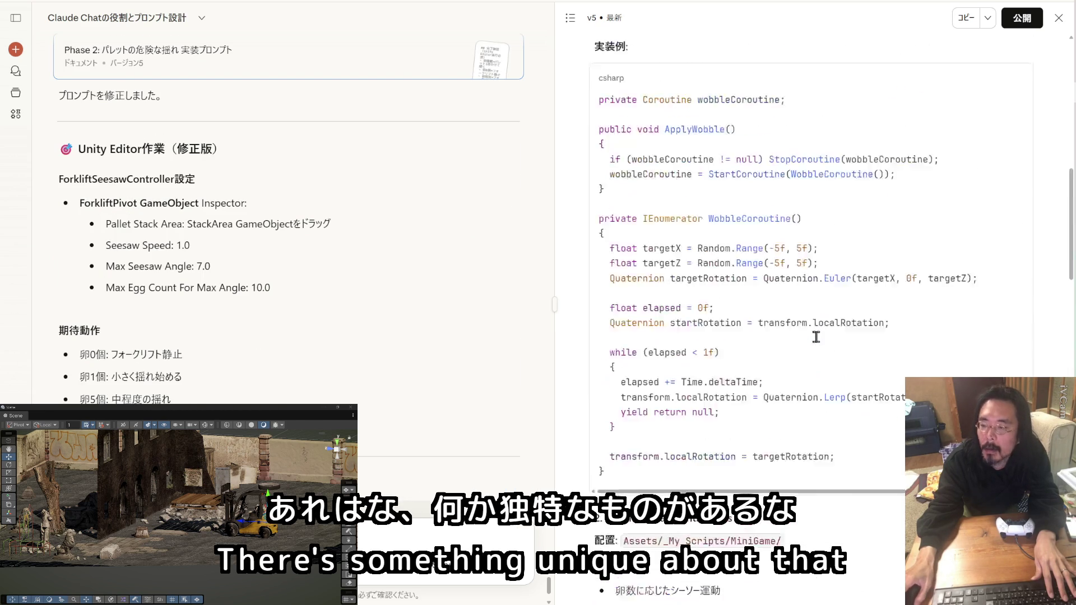
pyautogui.click(961, 26)
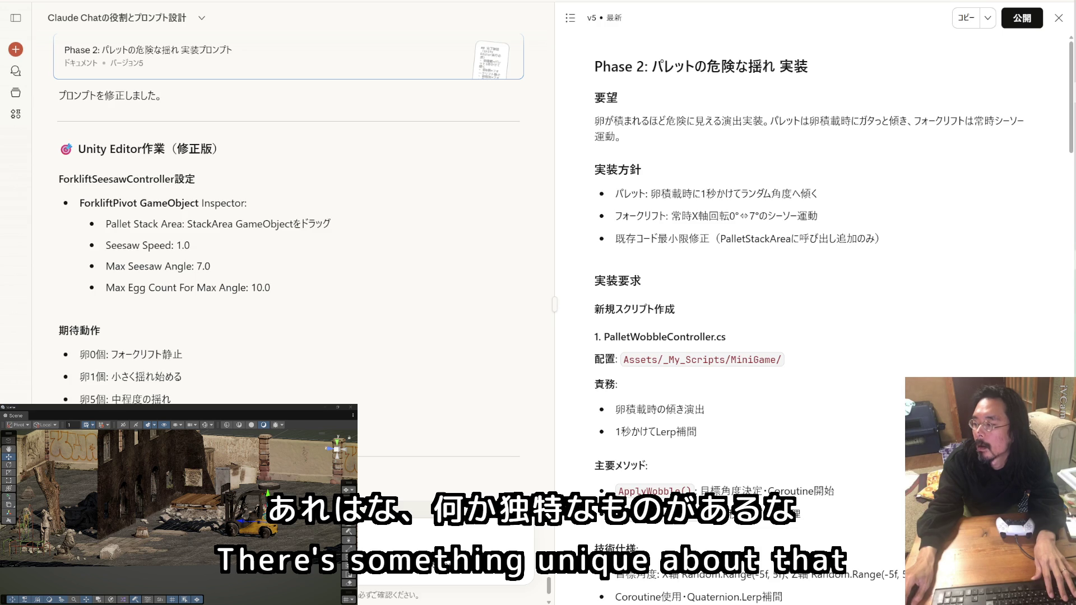
# Create folder 1225_1139 in BU_BC and copy _My_Scripts into it as a backup.
pyautogui.hotkey('alt', 'Tab')
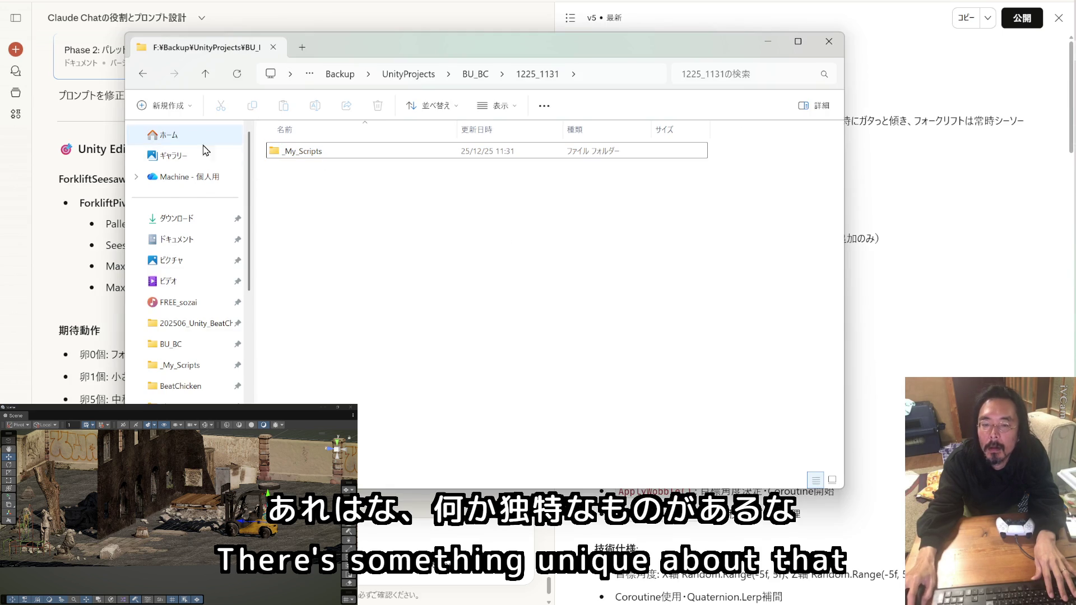
pyautogui.click(171, 344)
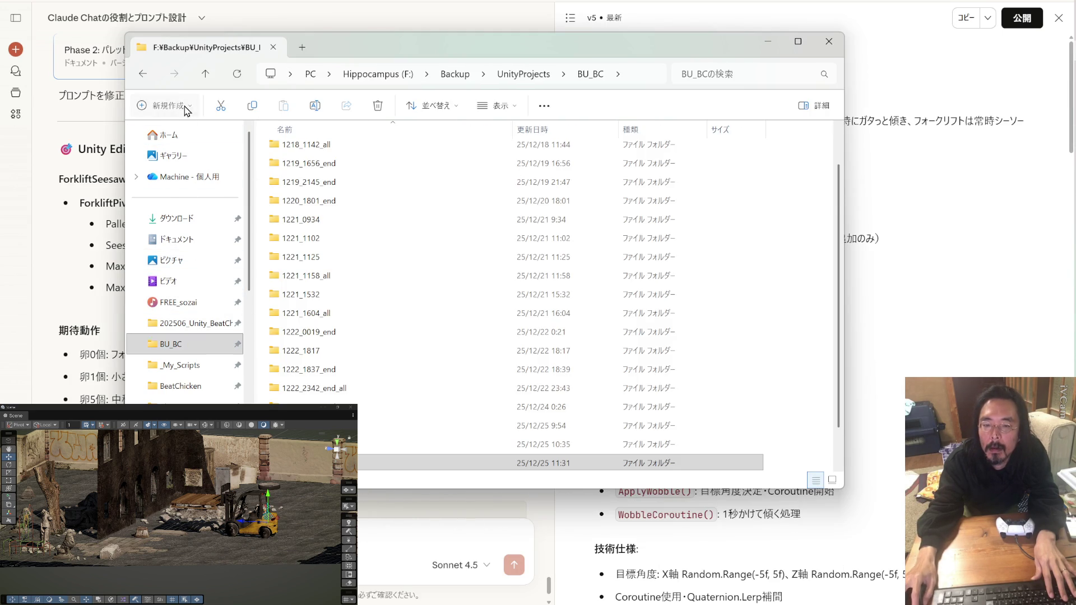
pyautogui.click(157, 105)
pyautogui.click(171, 137)
pyautogui.write('1225_1139')
pyautogui.press('Return')
pyautogui.press('Return')
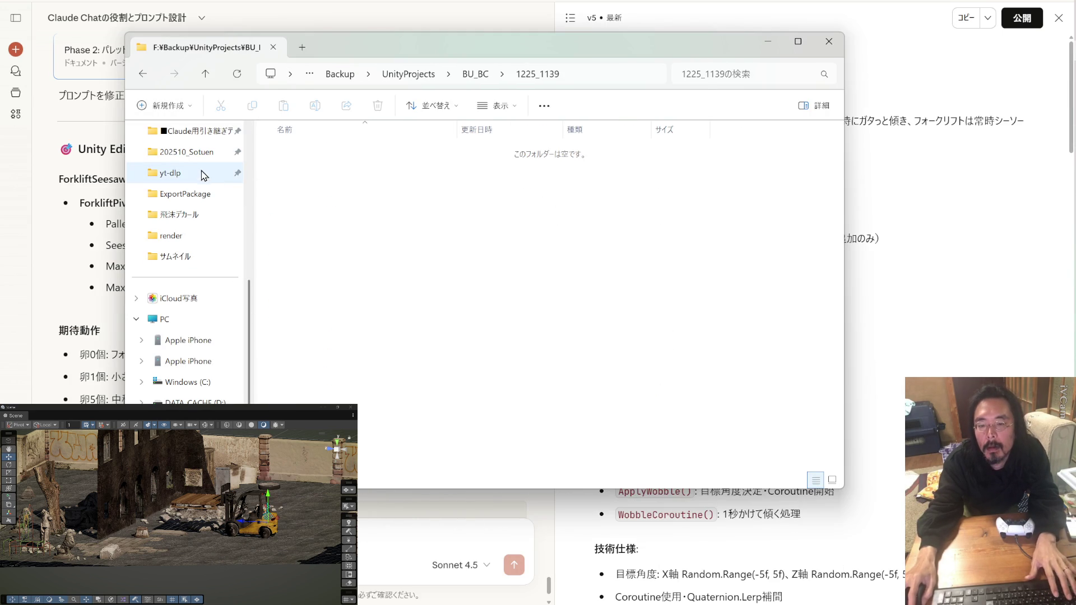
pyautogui.scroll(4, 201, 206)
pyautogui.moveTo(194, 293)
pyautogui.mouseDown()
pyautogui.moveTo(264, 303)
pyautogui.moveTo(538, 241)
pyautogui.mouseUp()
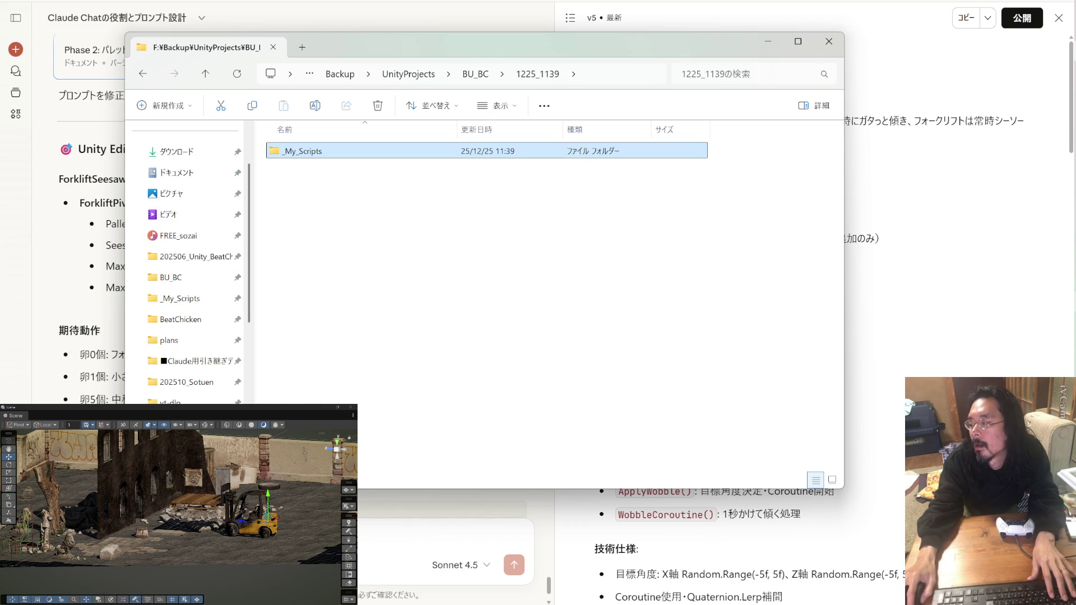
pyautogui.hotkey('alt', 'Tab')
# Submit the v5 prompt in Claude Code so ForkliftSeesawController scales its tilt by egg count.
pyautogui.hotkey('ctrl', 'v')
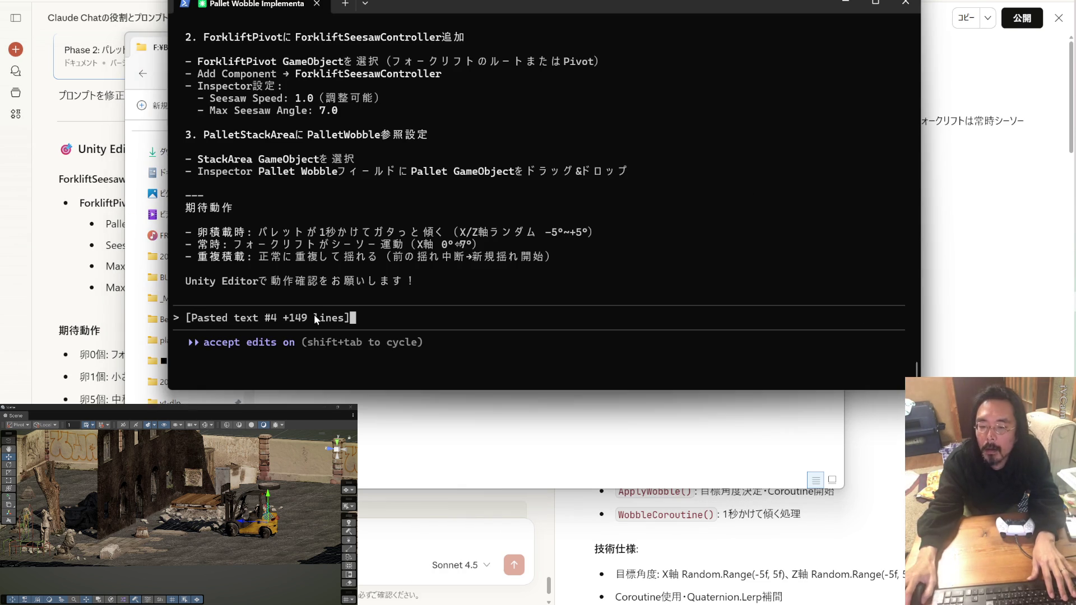
pyautogui.press('Return')
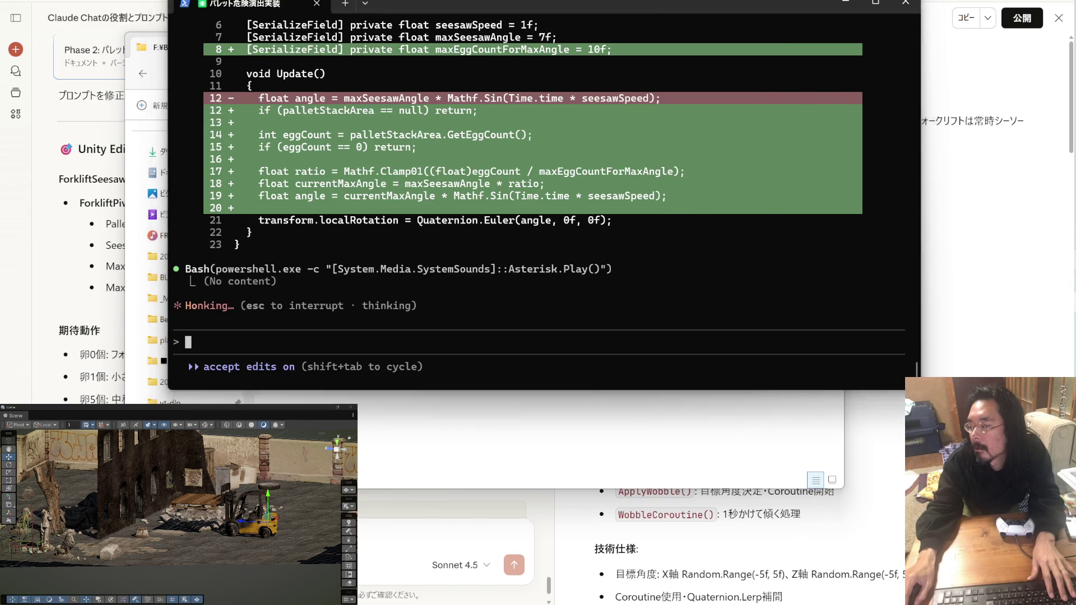
pyautogui.hotkey('alt', 'Tab')
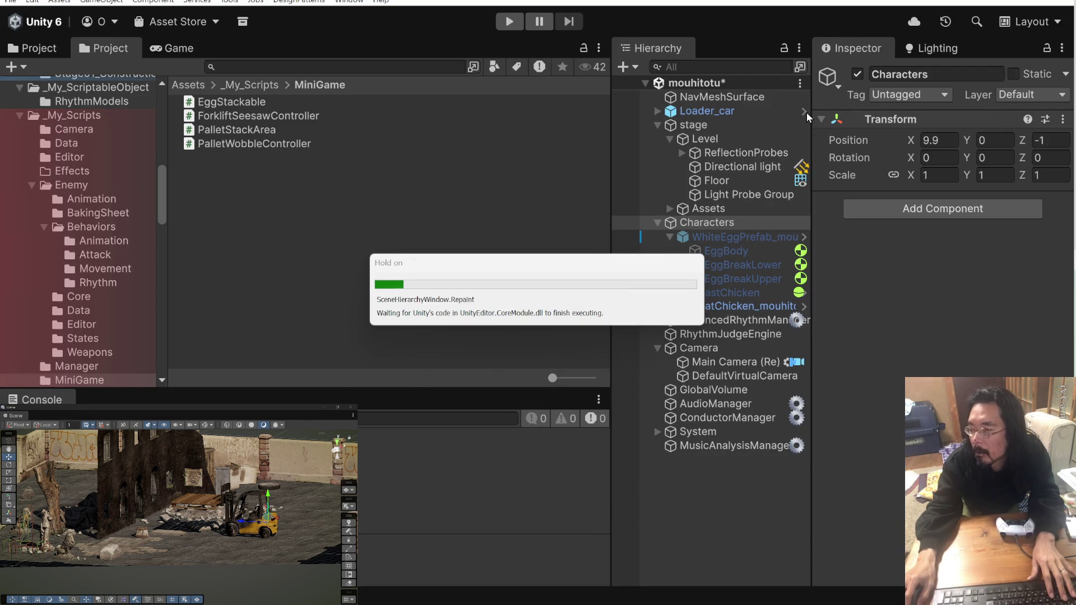
# In the Loader_car prefab, set ForkliftPivot's Max Seesaw Angle 10 and Max Egg Count 15, linking PalletStackArea.
pyautogui.click(805, 111)
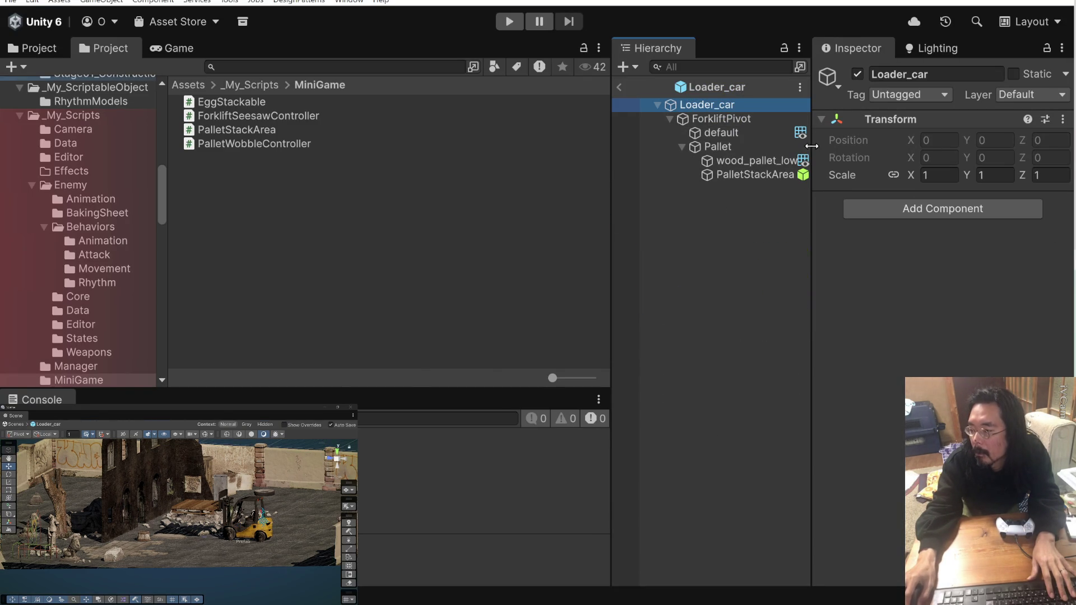
pyautogui.click(761, 120)
pyautogui.click(954, 273)
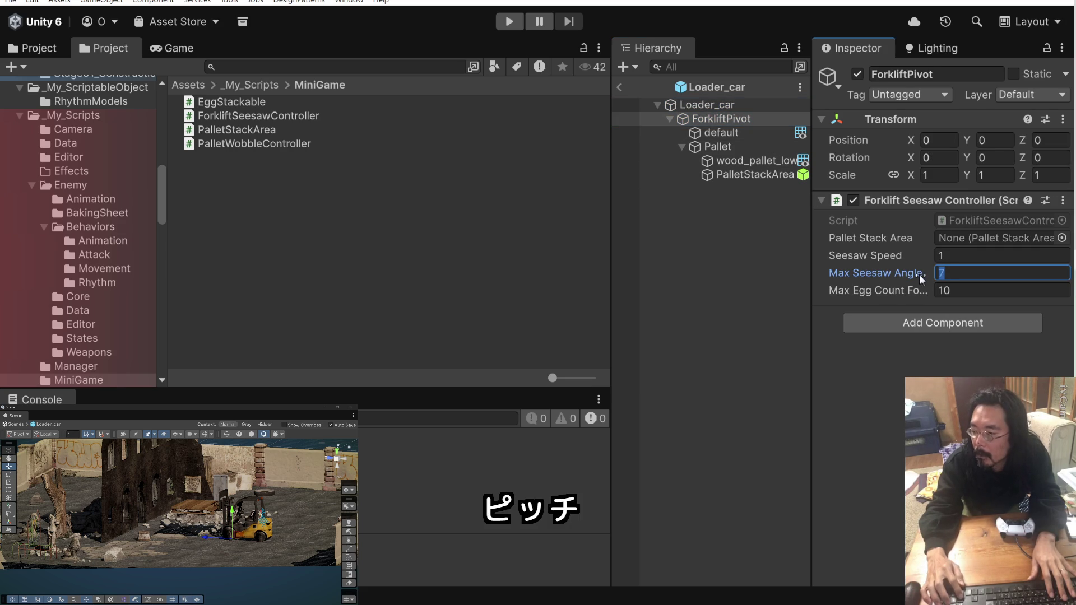
pyautogui.write('10')
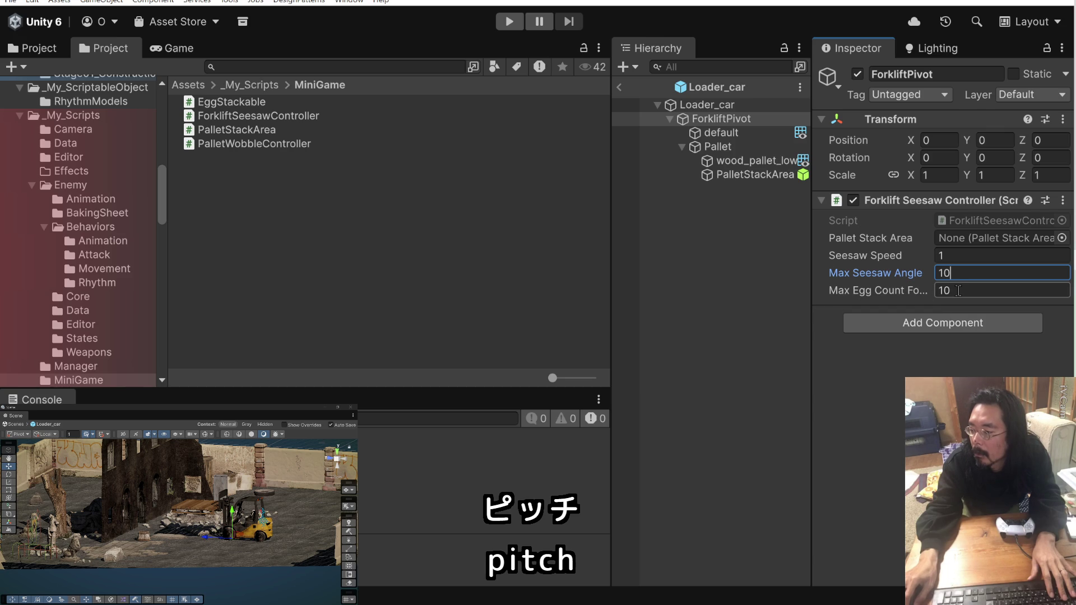
pyautogui.press('Tab')
pyautogui.write('15')
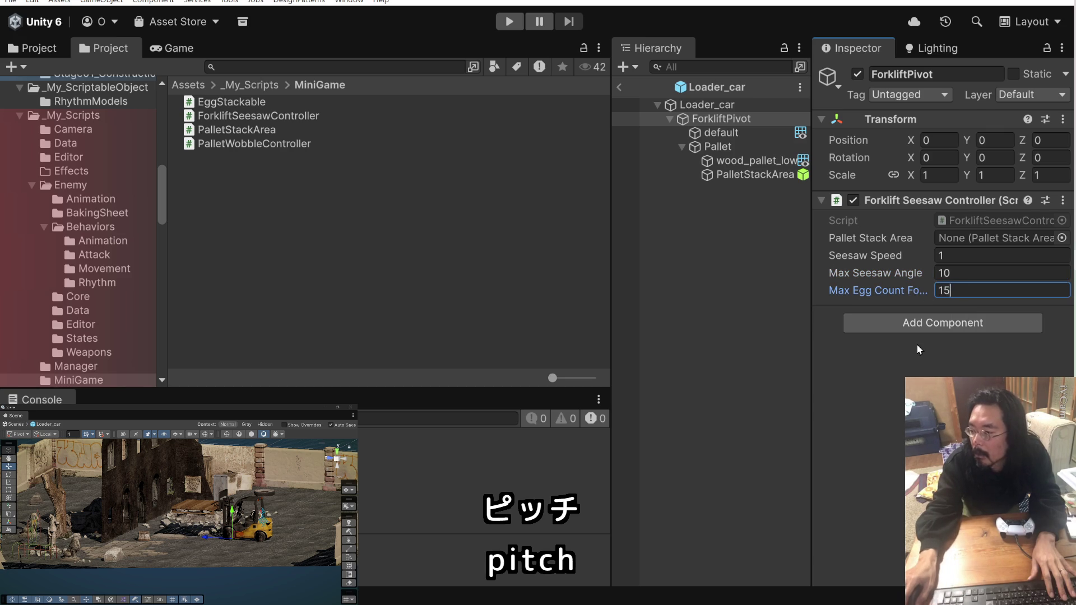
pyautogui.press('Return')
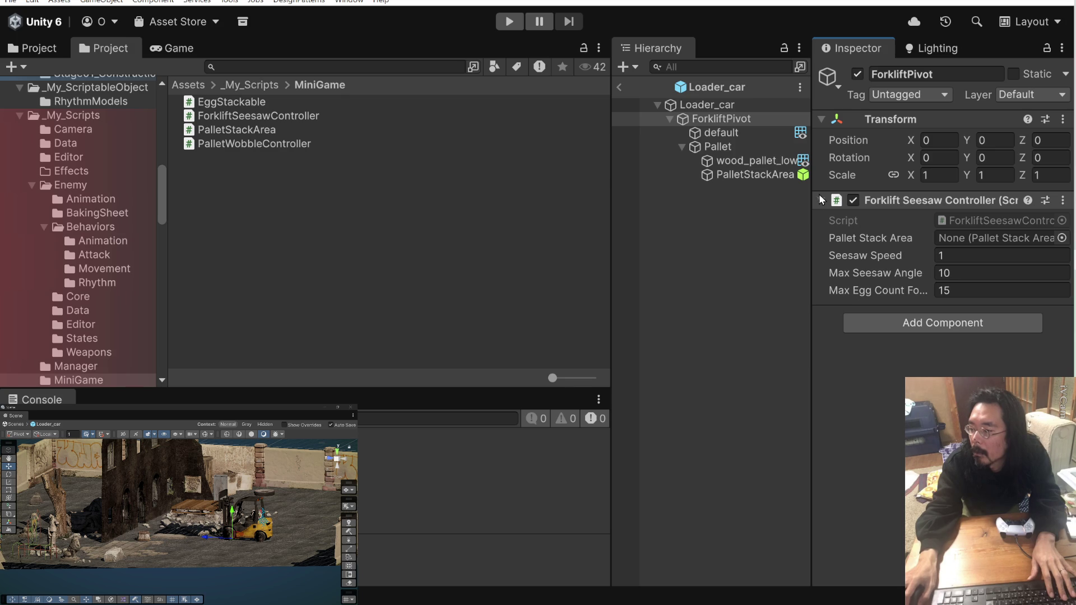
pyautogui.moveTo(779, 176); pyautogui.dragTo(973, 244)
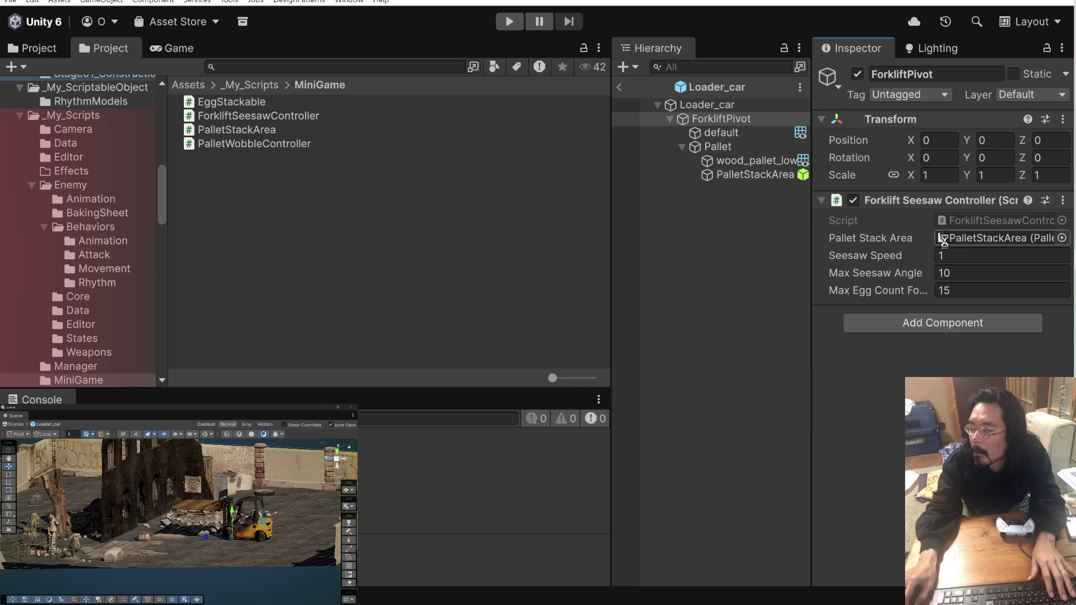
# Give the Pallet's wobble a Max Tilt Angle of 10 and Wobble Duration 0.5, then check PalletStackArea.
pyautogui.click(769, 137)
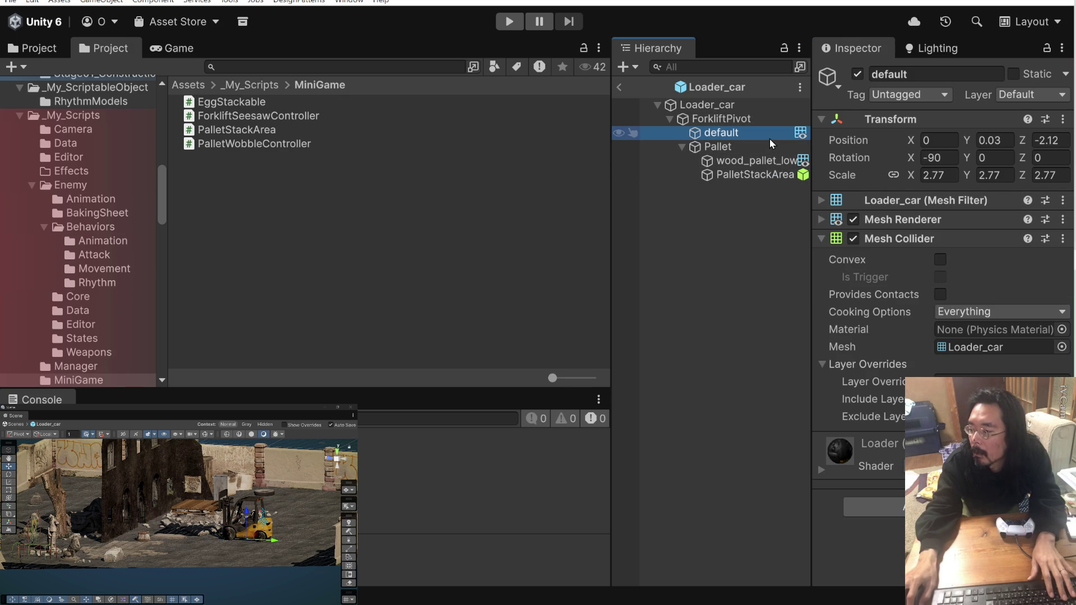
pyautogui.click(769, 149)
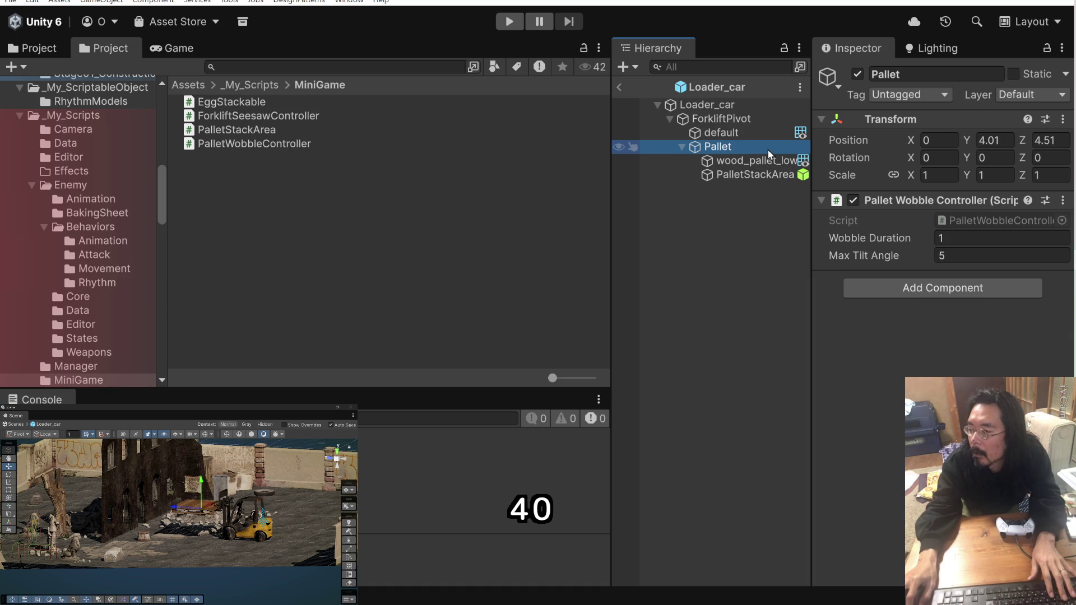
pyautogui.click(947, 256)
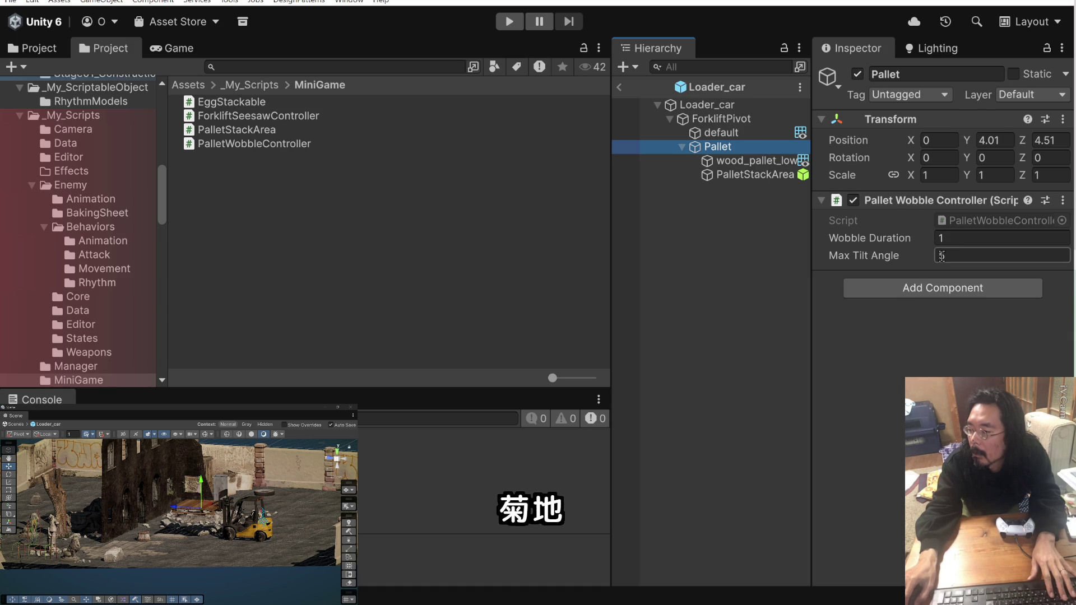
pyautogui.write('10')
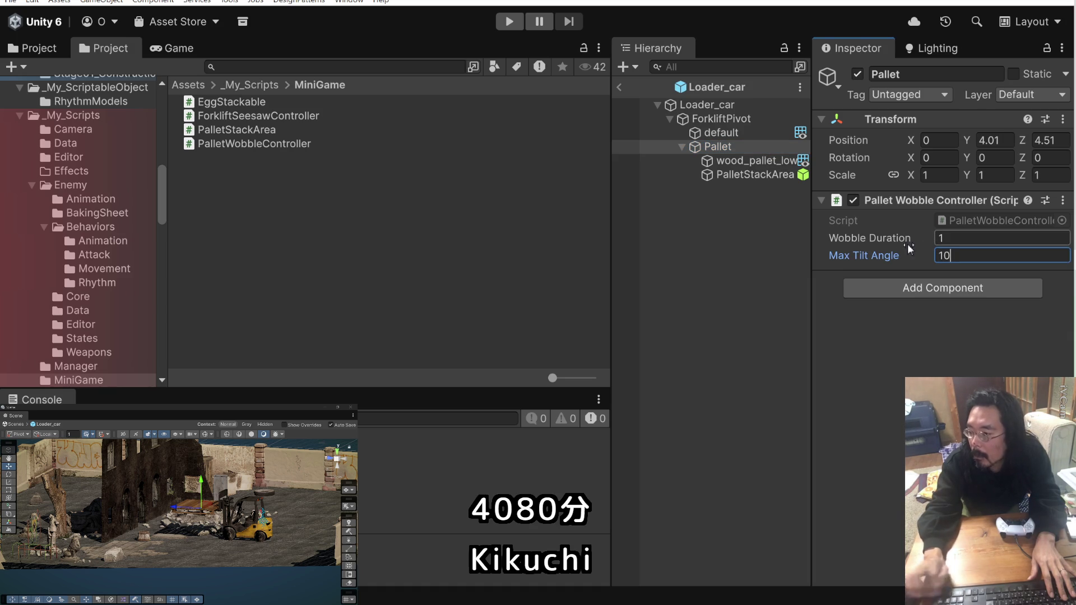
pyautogui.click(932, 241)
pyautogui.write('0.5')
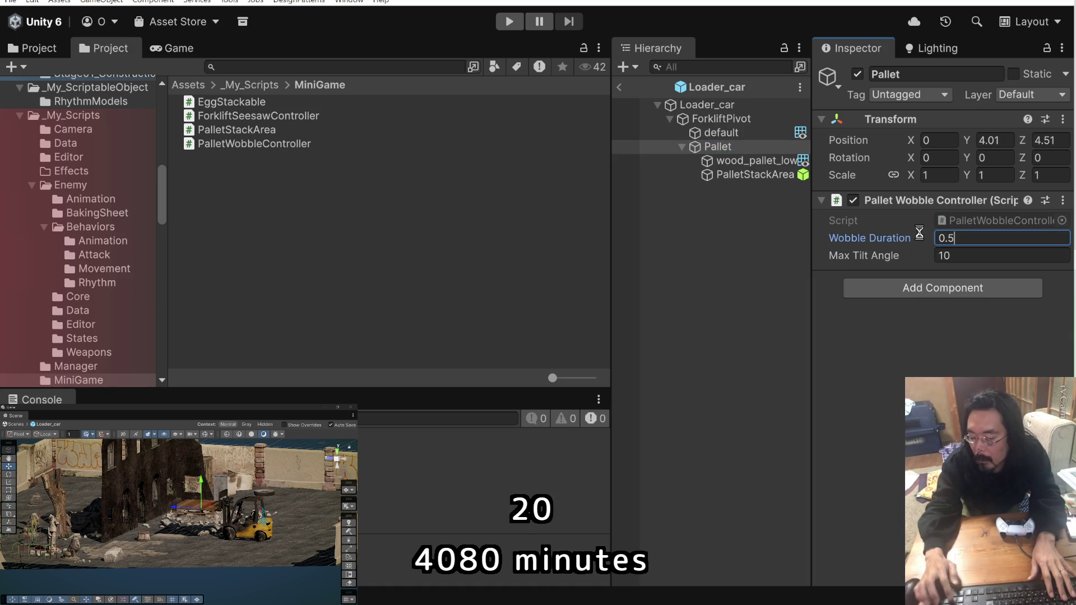
pyautogui.press('Return')
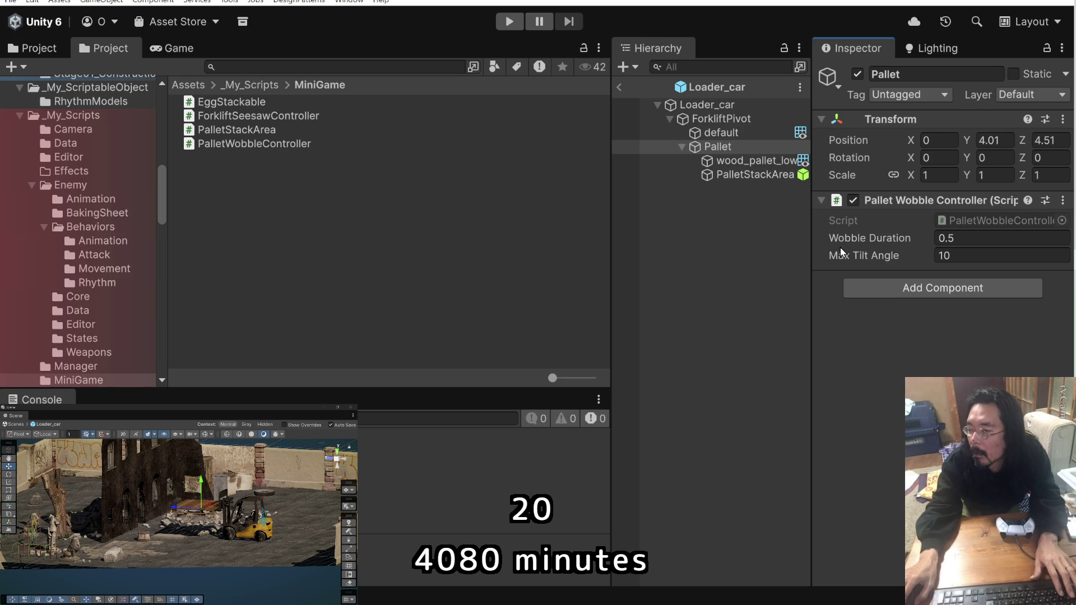
pyautogui.click(762, 160)
pyautogui.click(765, 175)
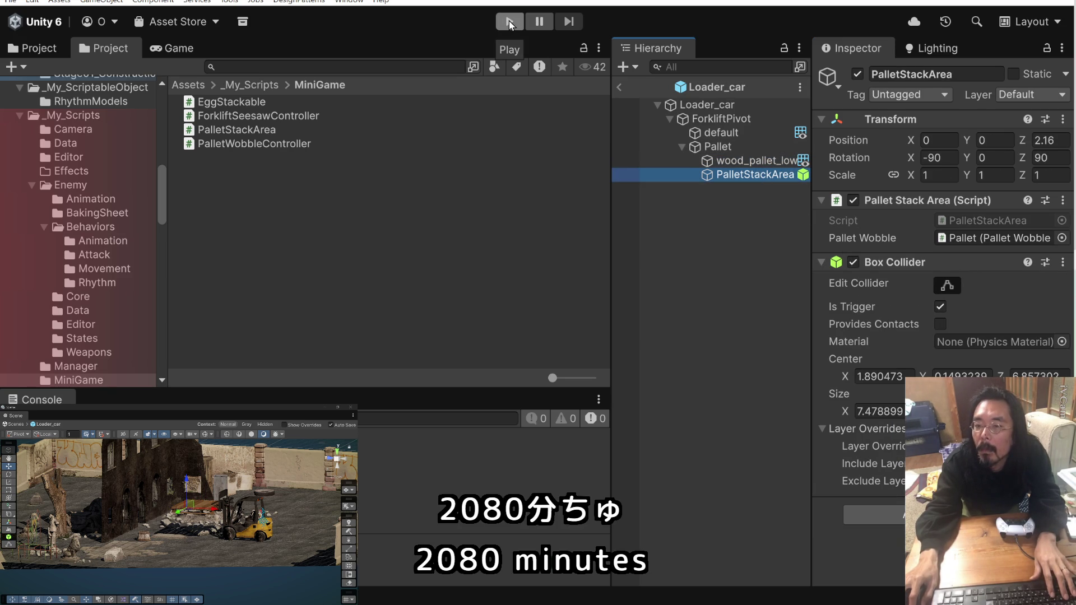
# Return to the scene, do a quick play check, and unpack Loader_car from its prefab.
pyautogui.click(620, 87)
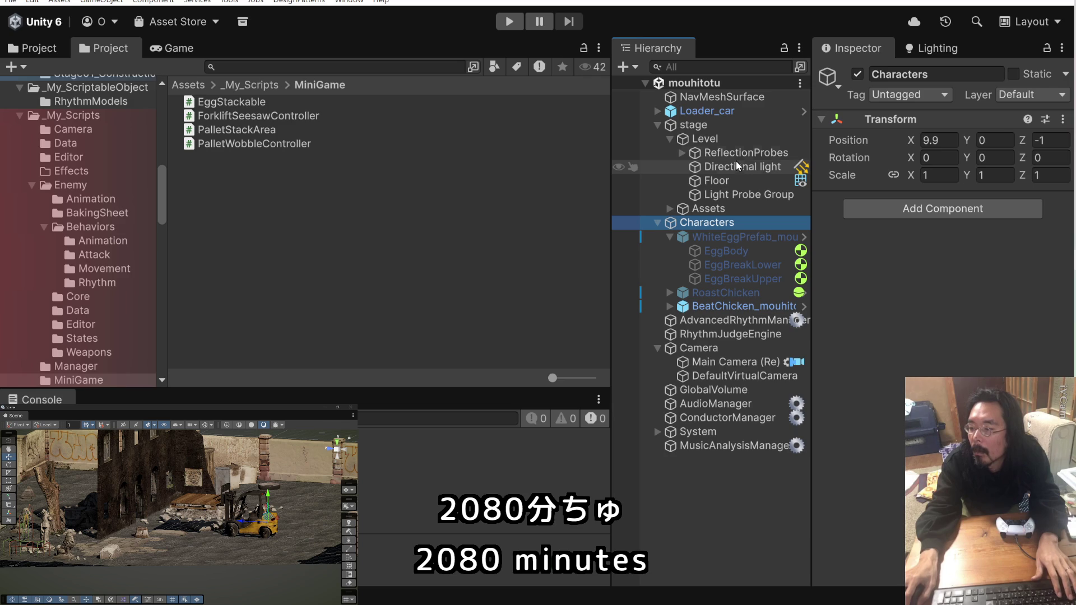
pyautogui.click(509, 23)
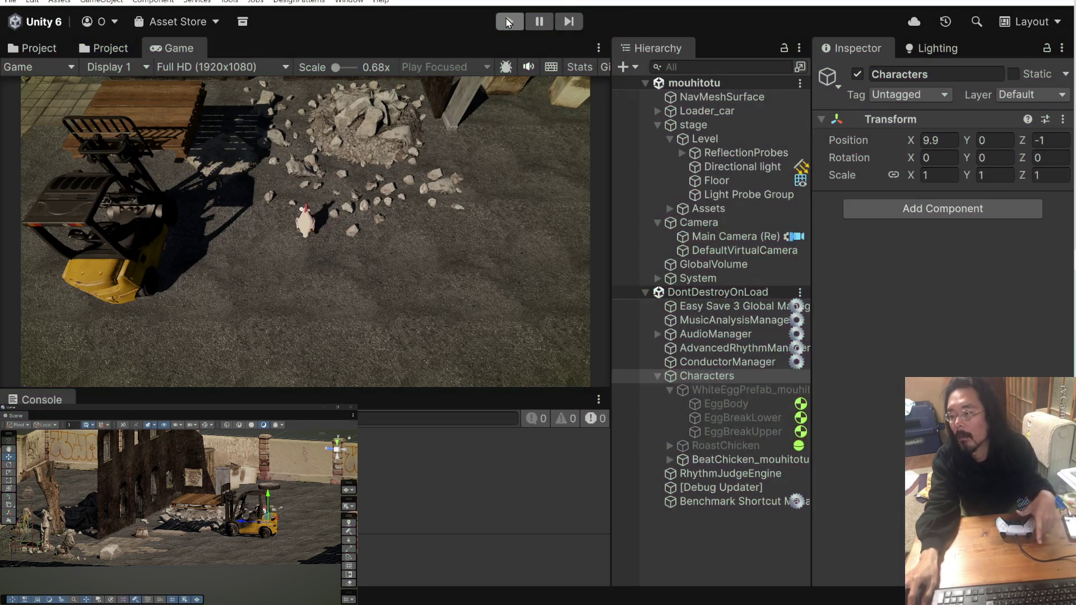
pyautogui.click(509, 22)
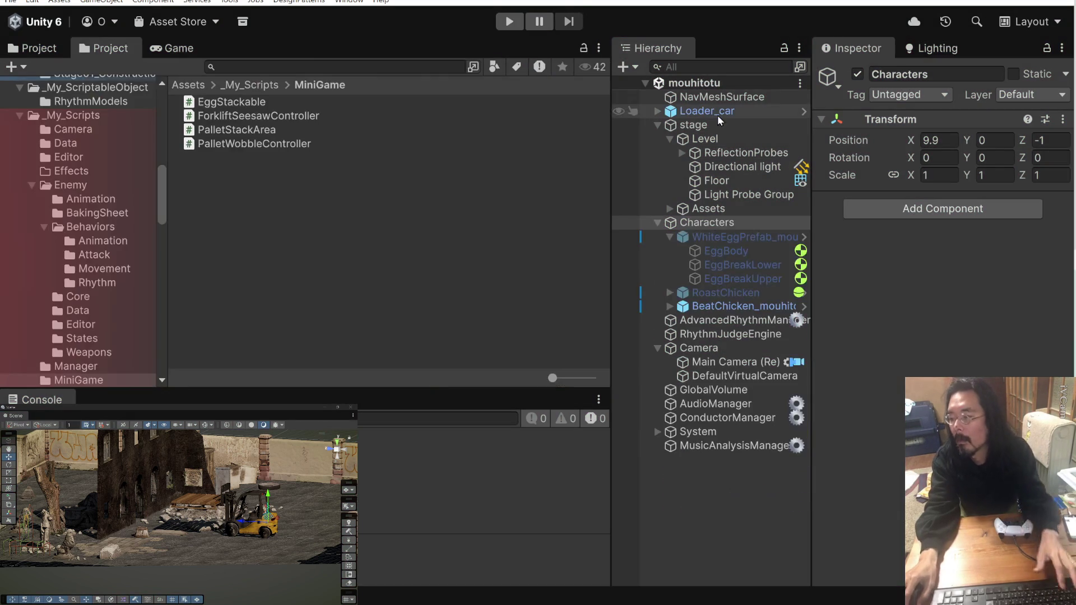
pyautogui.rightClick(699, 115)
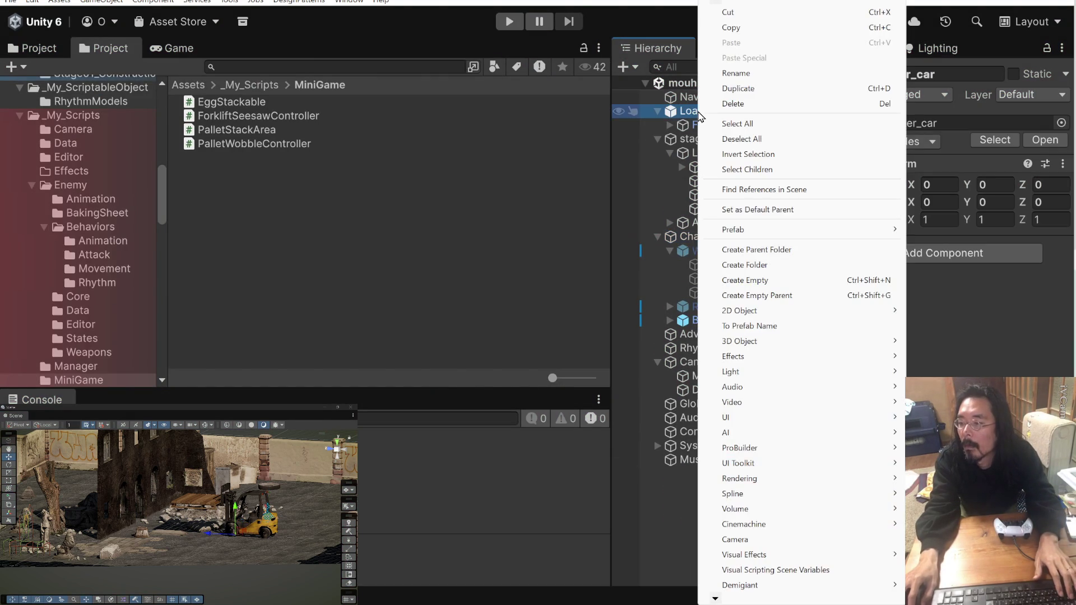
pyautogui.click(666, 114)
pyautogui.click(669, 124)
pyautogui.rightClick(683, 116)
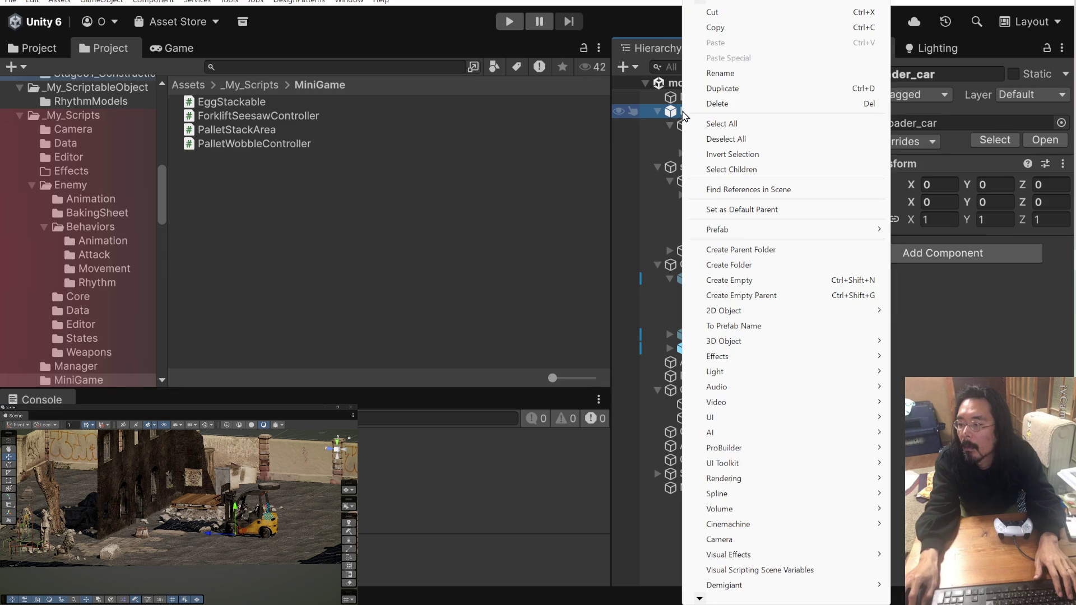
pyautogui.moveTo(874, 230)
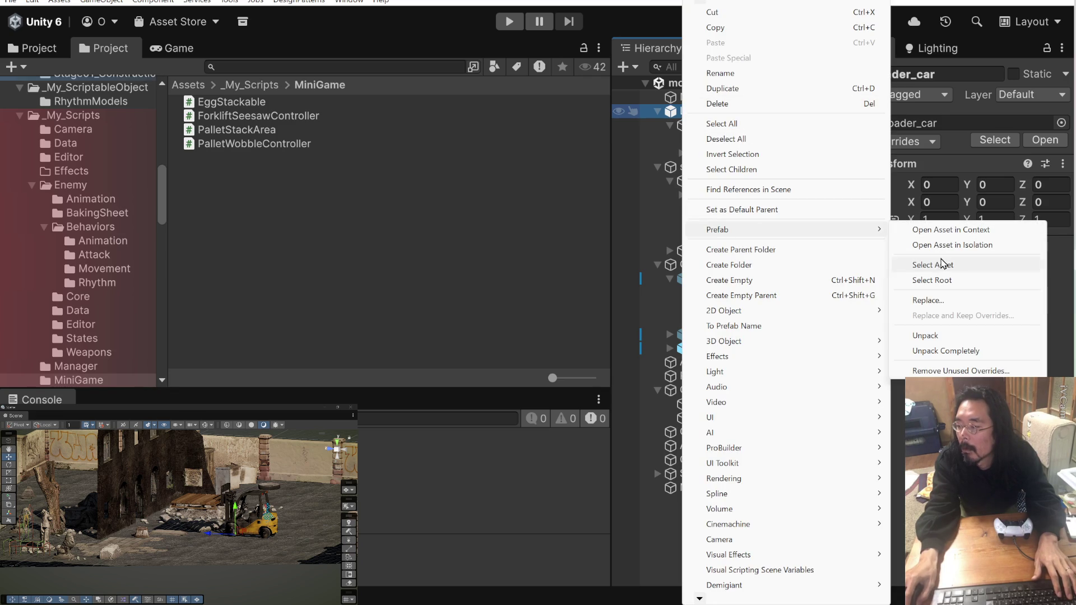
pyautogui.click(943, 336)
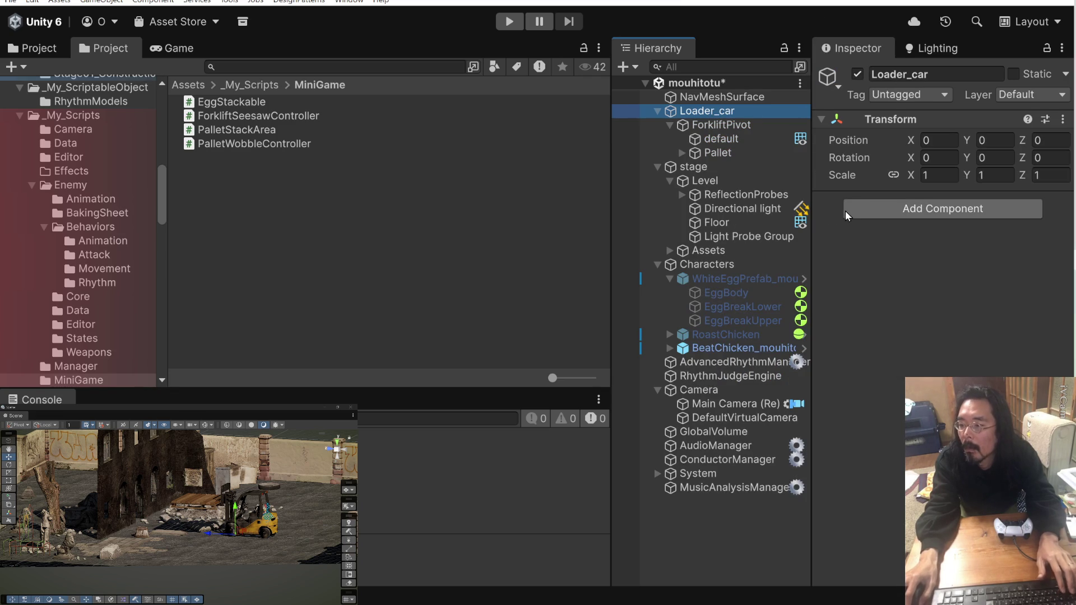
# Play-test the eggs stacking on the pallet, then stop and return to Claude.
pyautogui.click(510, 22)
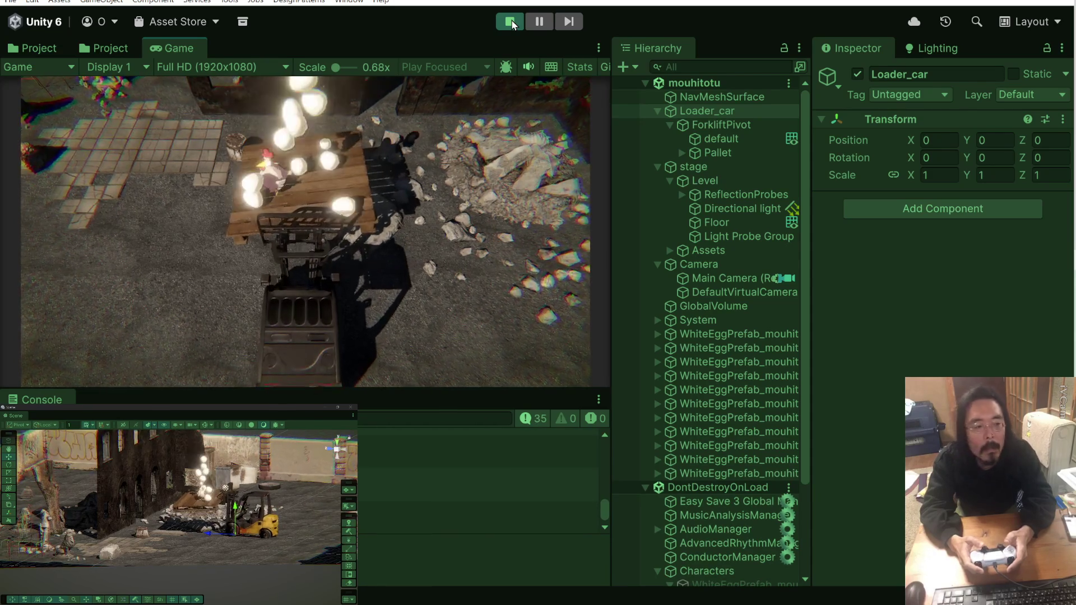
pyautogui.click(510, 22)
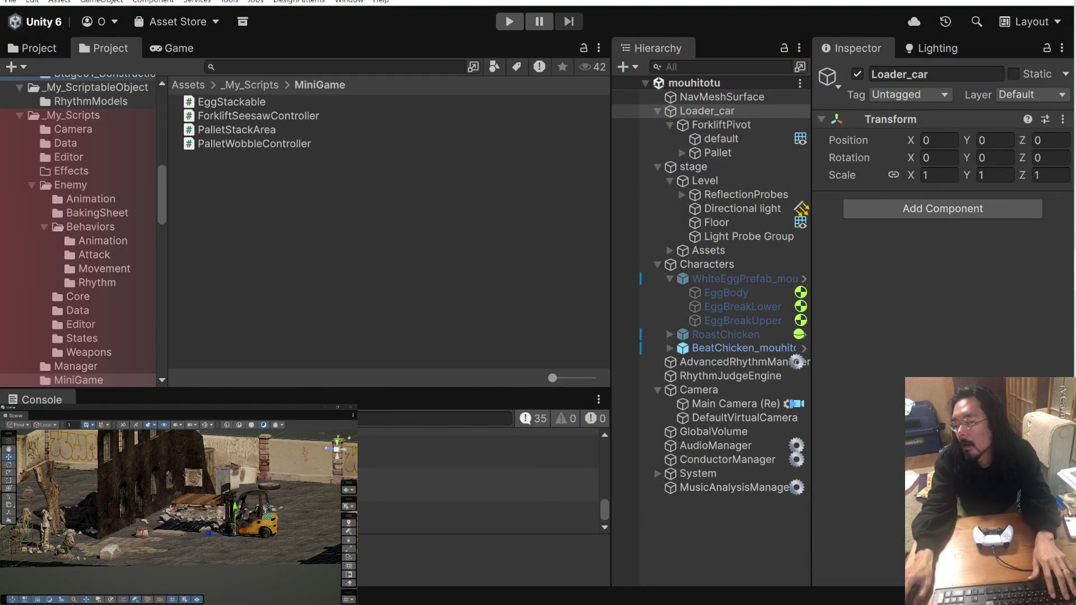
pyautogui.hotkey('alt', 'Tab')
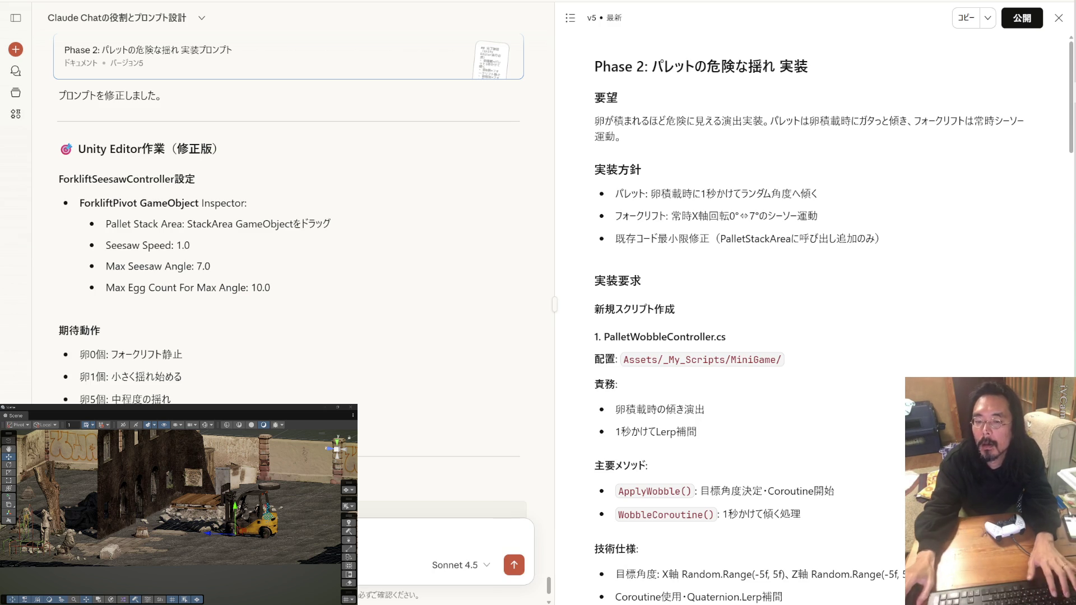
pyautogui.hotkey('alt', 'Tab')
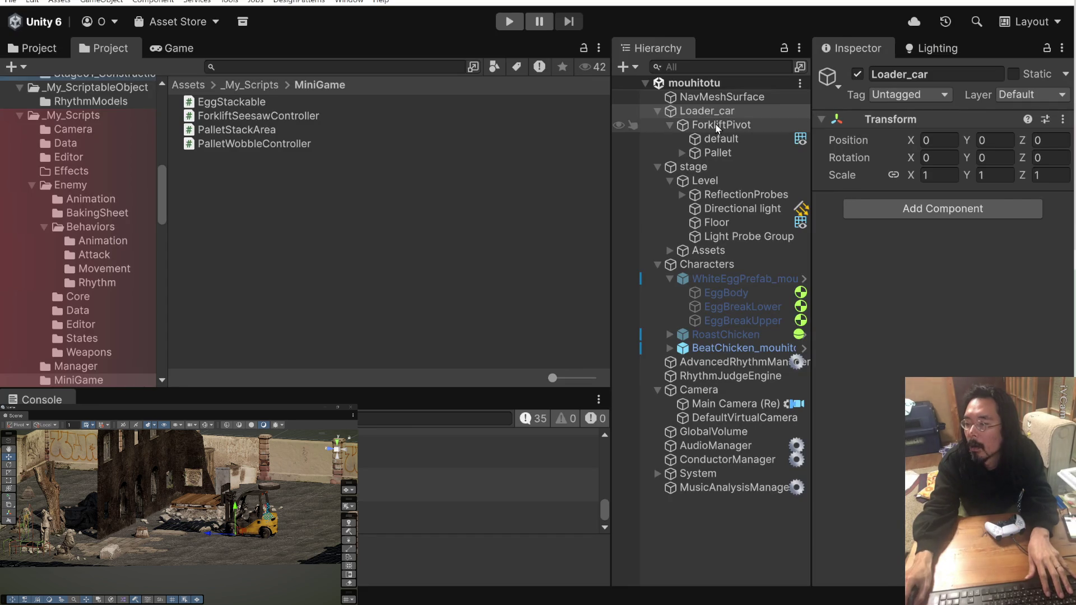
pyautogui.click(716, 115)
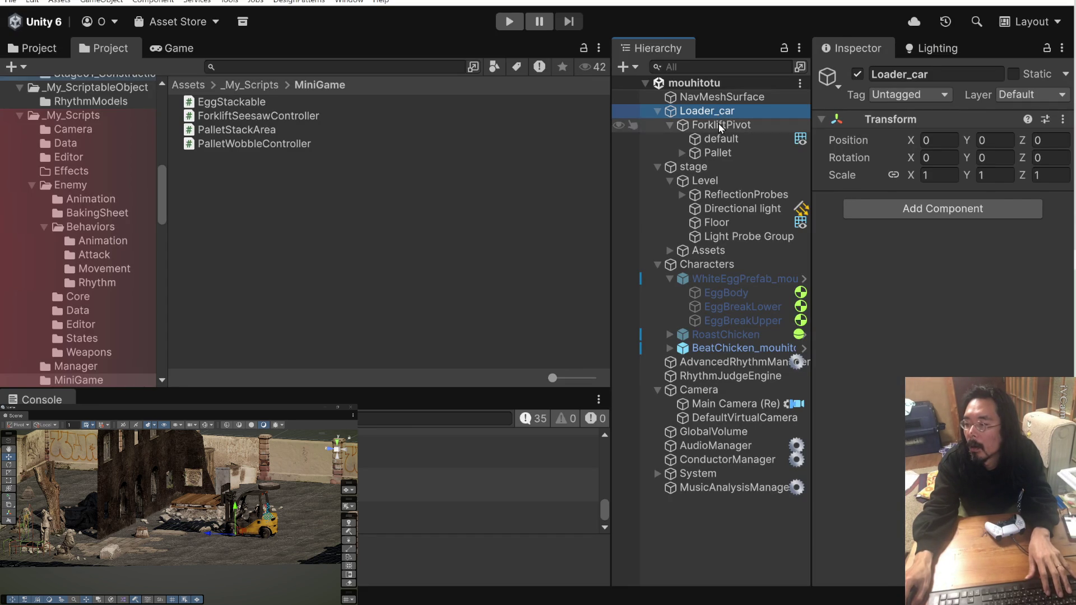
pyautogui.click(721, 127)
pyautogui.click(722, 112)
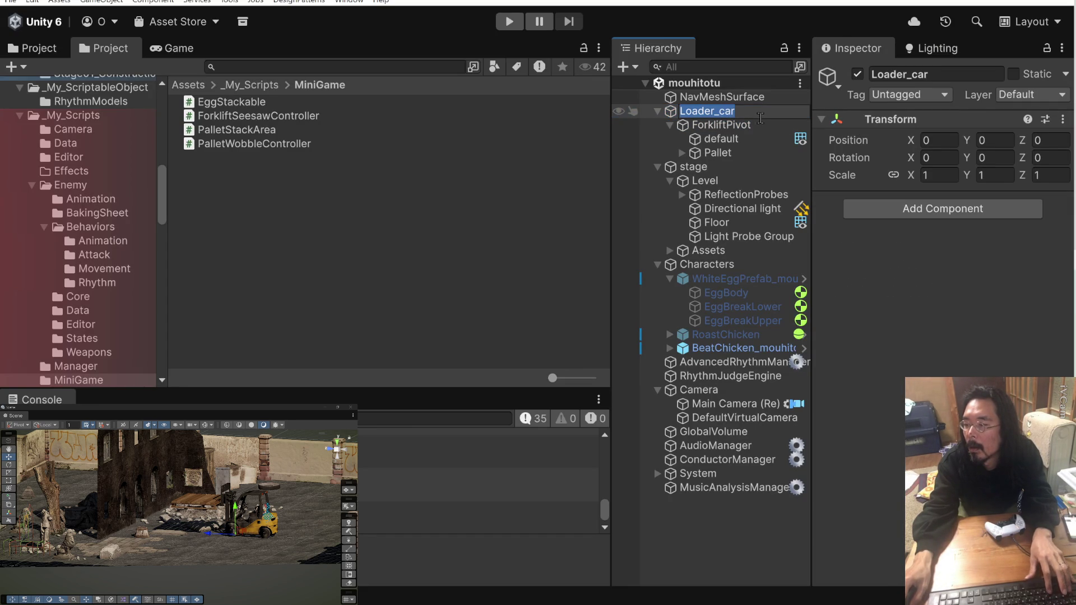
pyautogui.click(722, 126)
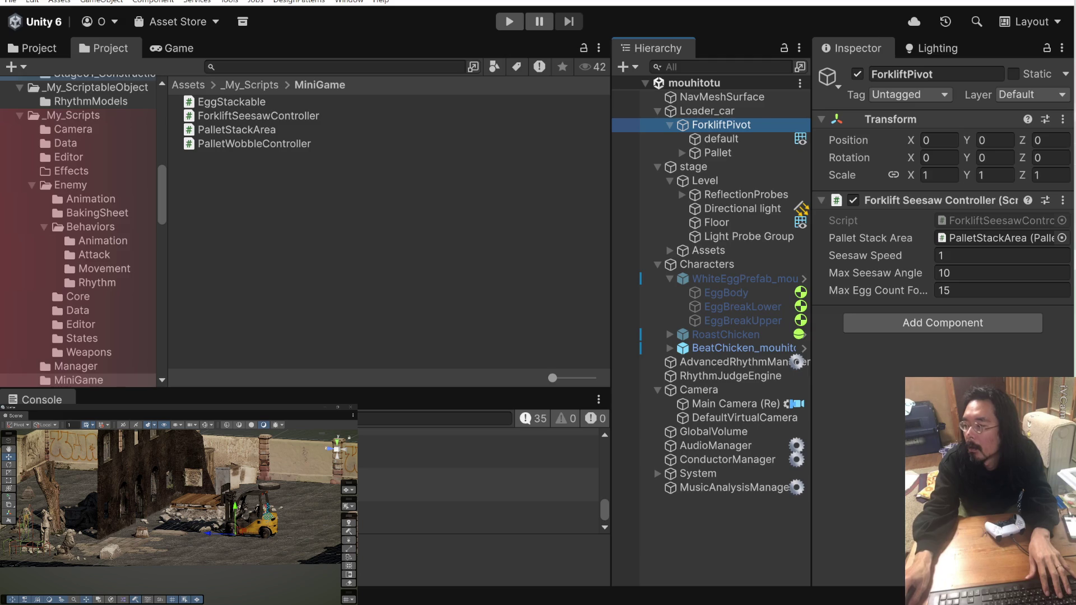
pyautogui.hotkey('alt', 'Tab')
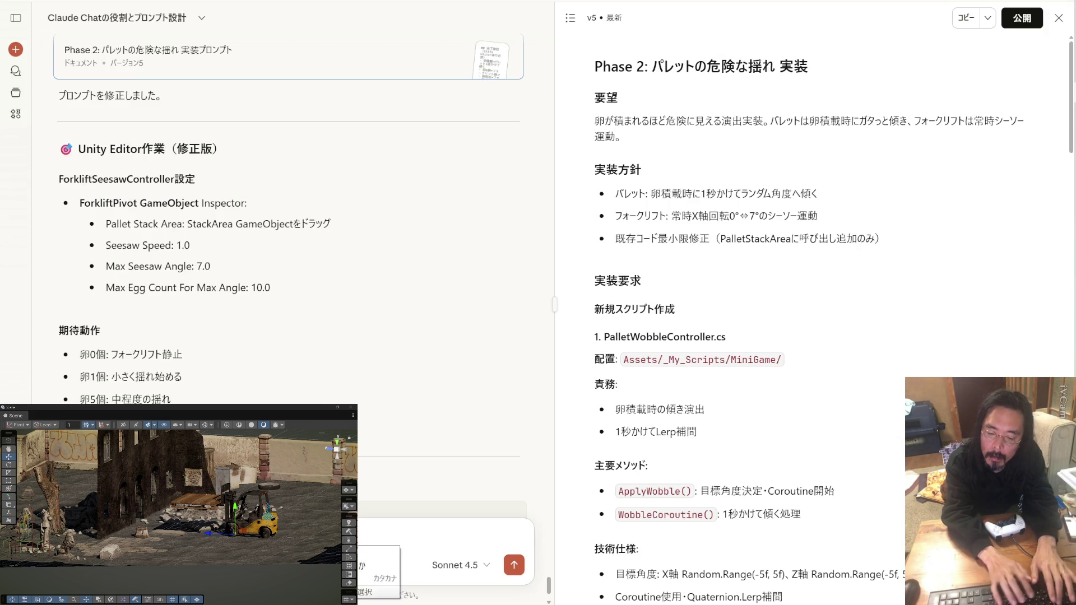
# Write the unsent message 揺れに追従しません in Claude's chat box.
pyautogui.write('ゆれ')
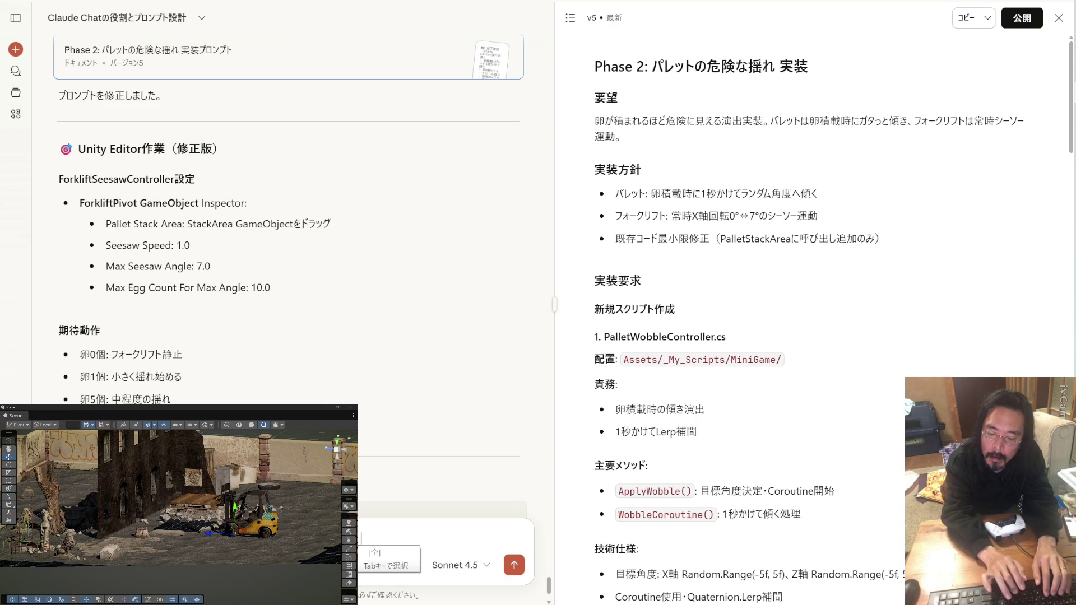
pyautogui.press('space')
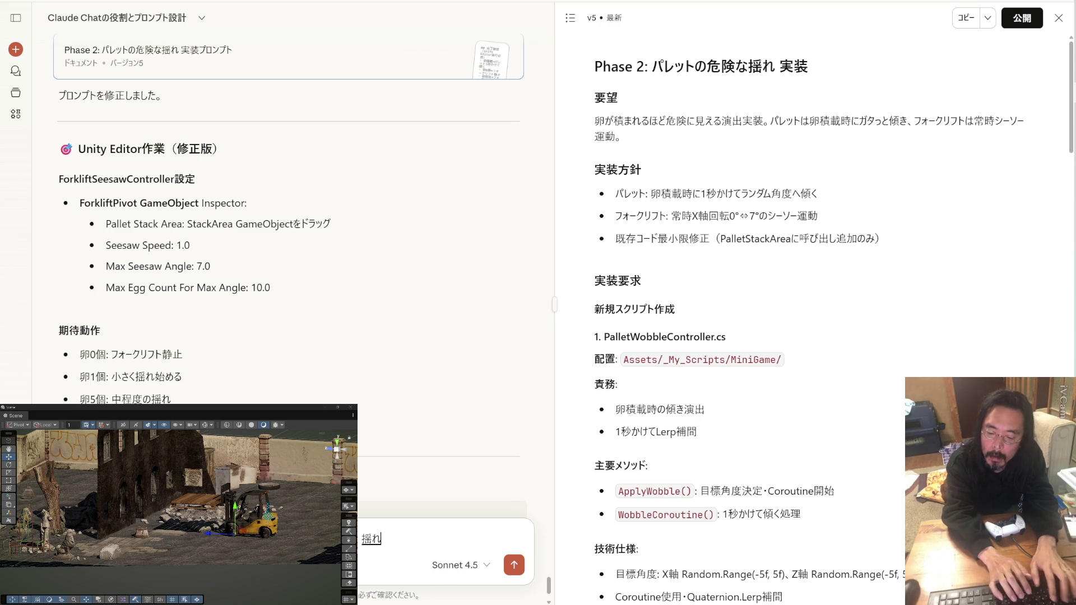
pyautogui.write('nituij')
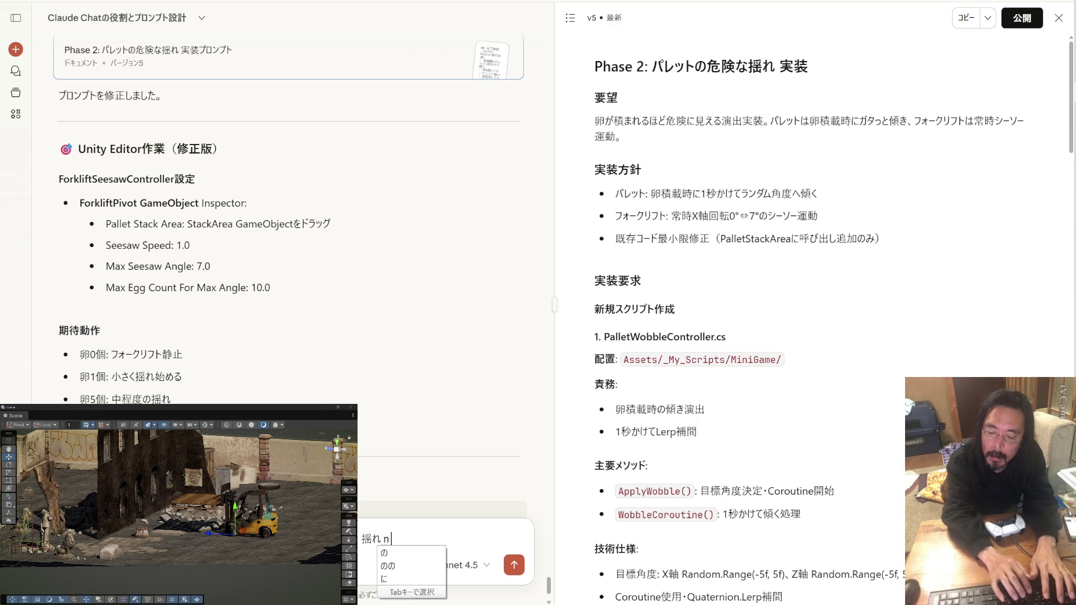
pyautogui.write('uu')
pyautogui.press('space')
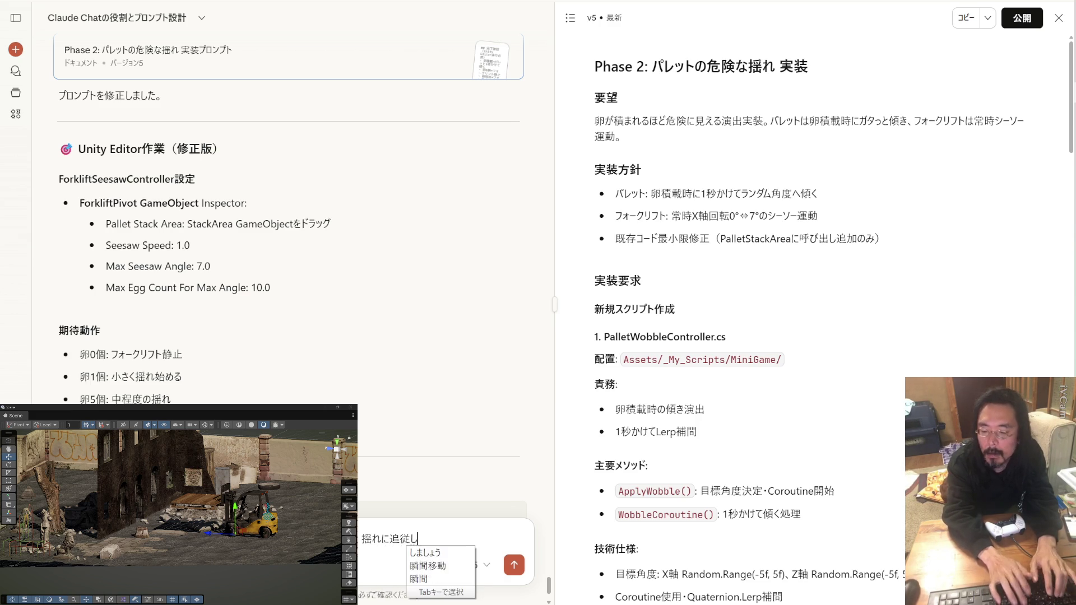
pyautogui.write('simasen')
pyautogui.press('Return')
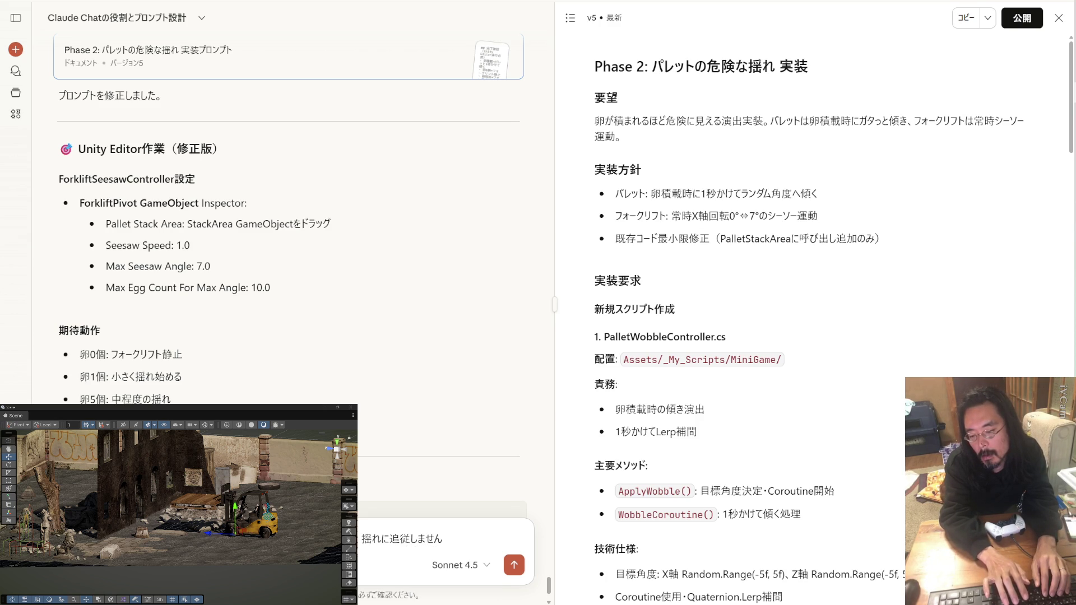
# Send the report so Claude returns a prompt that parents eggs to the pallet via SetParent.
pyautogui.press('Return')
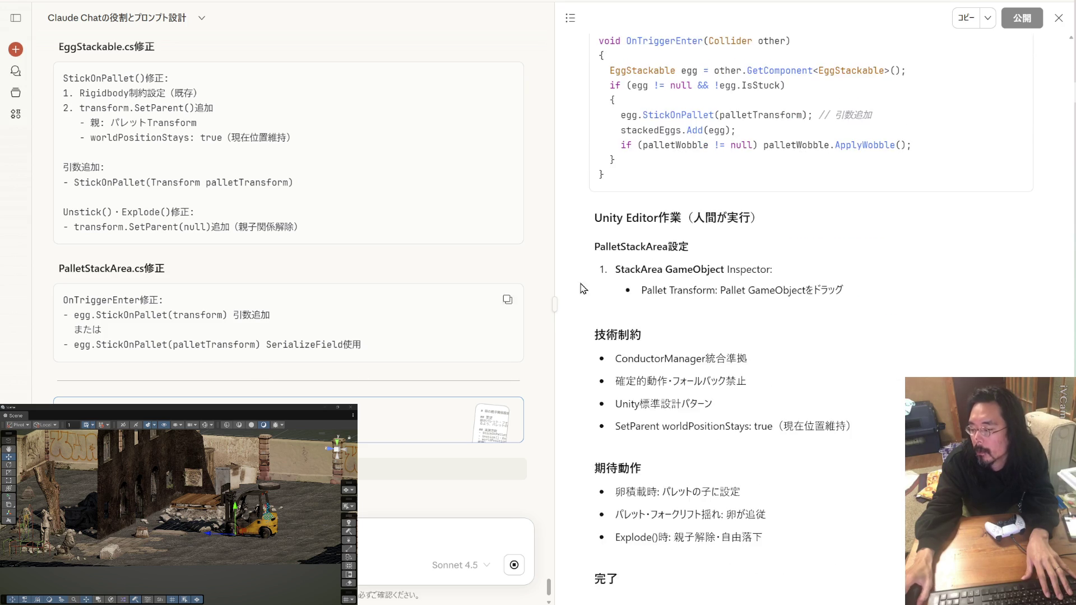
# Create a 1225_1143 backup folder in BU_BC and paste the copied folder into it.
pyautogui.hotkey('alt', 'Tab')
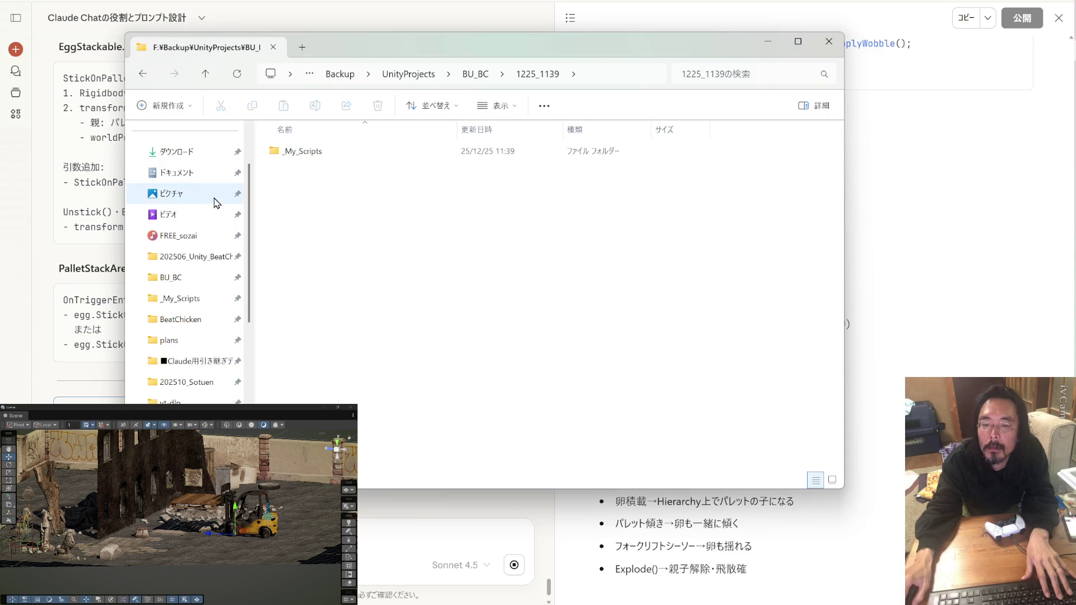
pyautogui.click(183, 345)
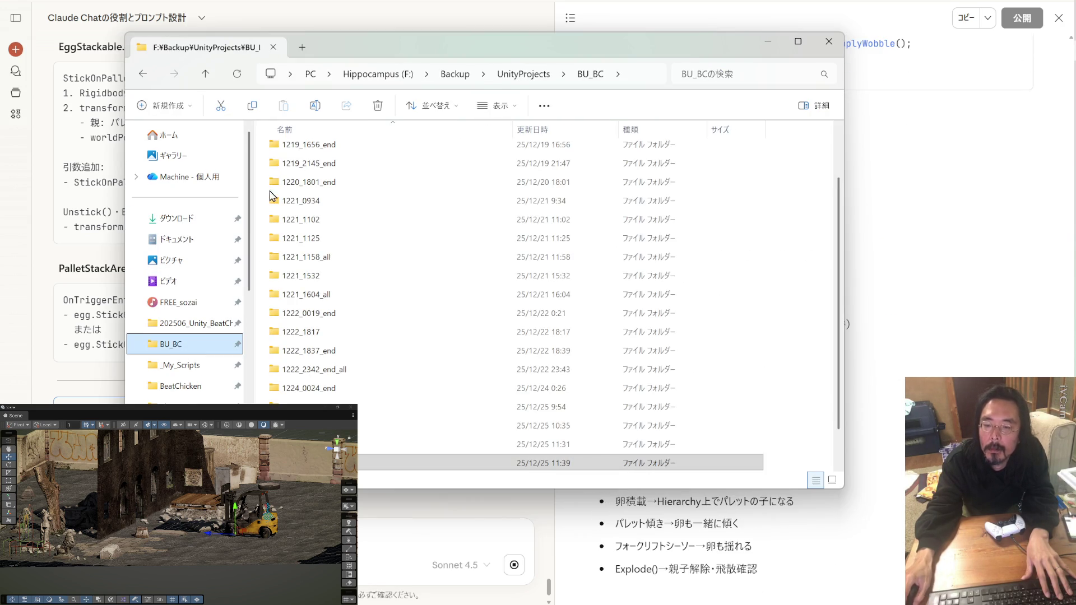
pyautogui.click(190, 106)
pyautogui.click(170, 137)
pyautogui.press('Return')
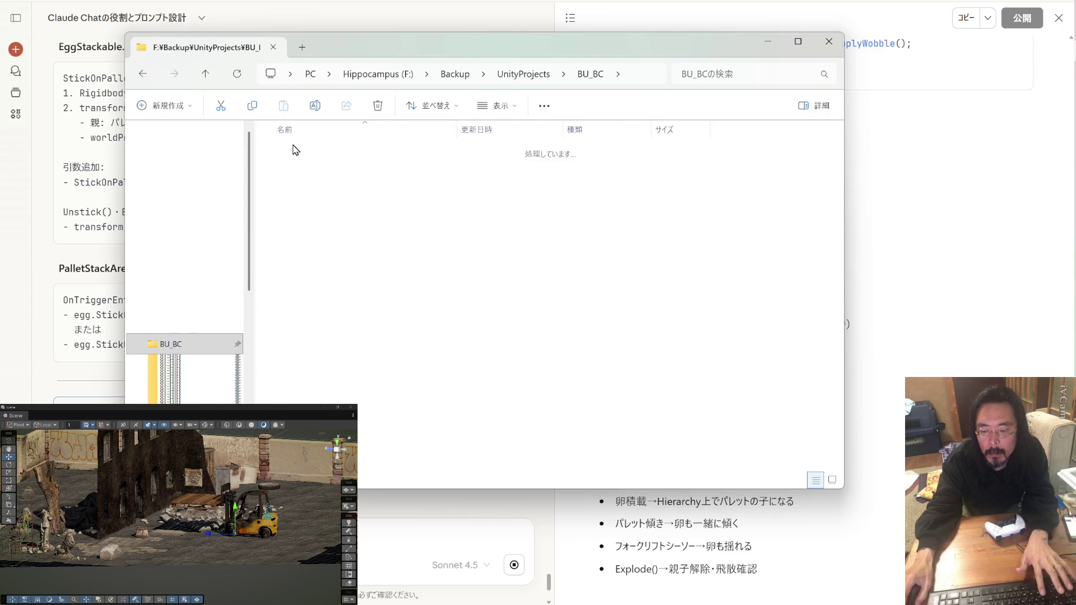
pyautogui.scroll(2, 198, 156)
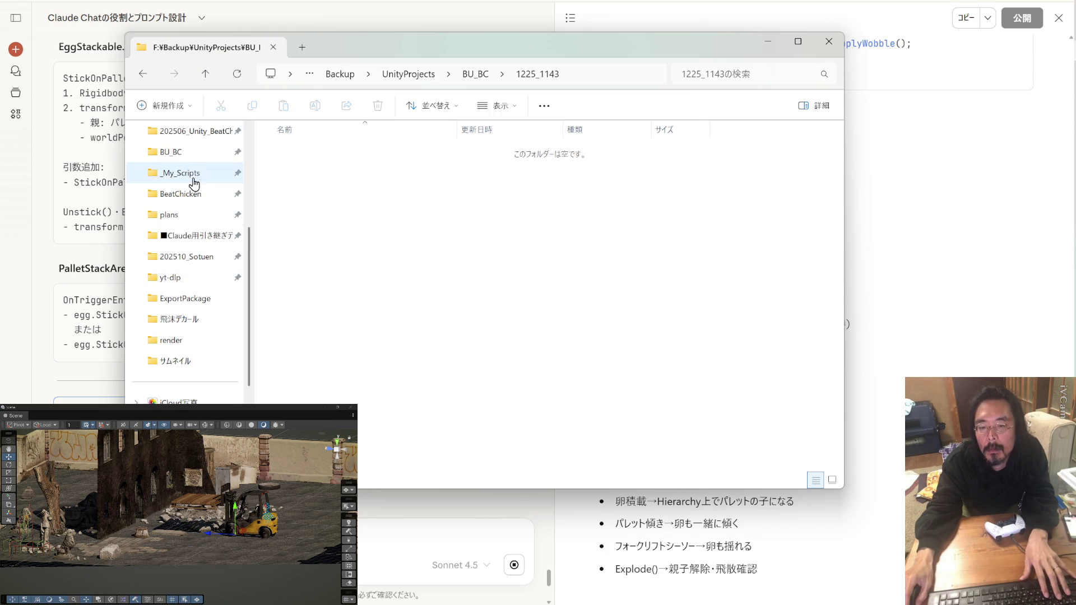
pyautogui.hotkey('ctrl', 'v')
# Copy Claude's egg-parenting prompt and submit it to Claude Code to add palletTransform to PalletStackArea.
pyautogui.hotkey('ctrl', 'w')
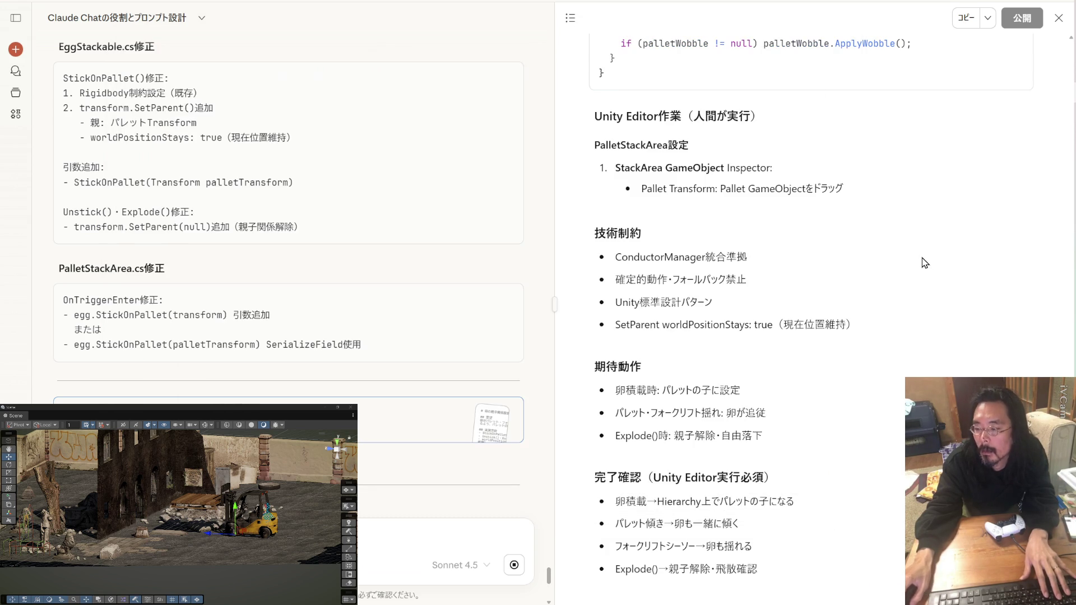
pyautogui.scroll(-5, 332, 261)
pyautogui.scroll(-2, 333, 261)
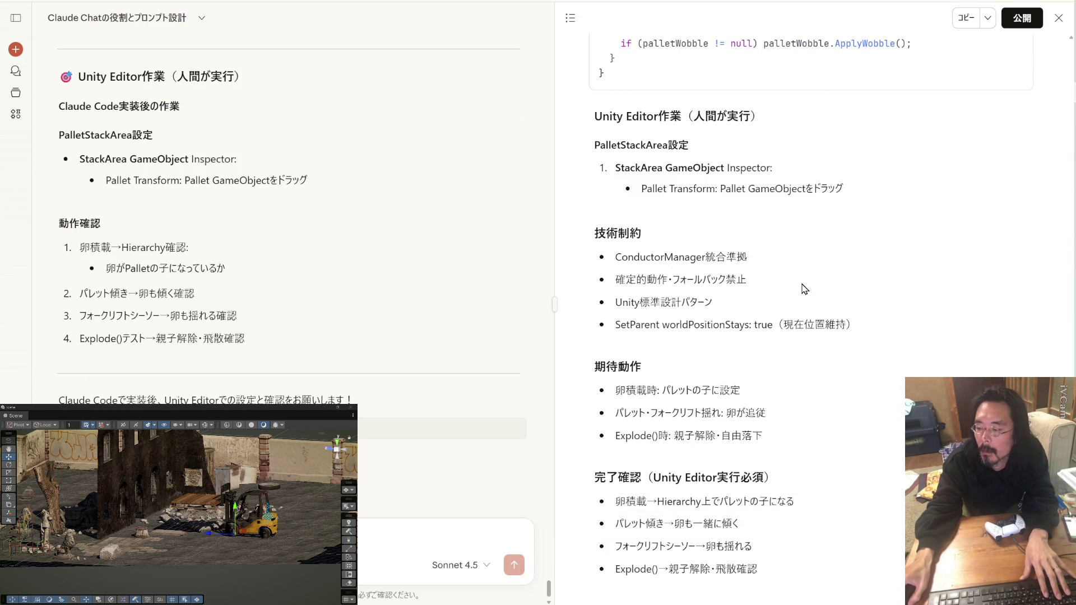
pyautogui.scroll(10, 805, 289)
pyautogui.click(964, 18)
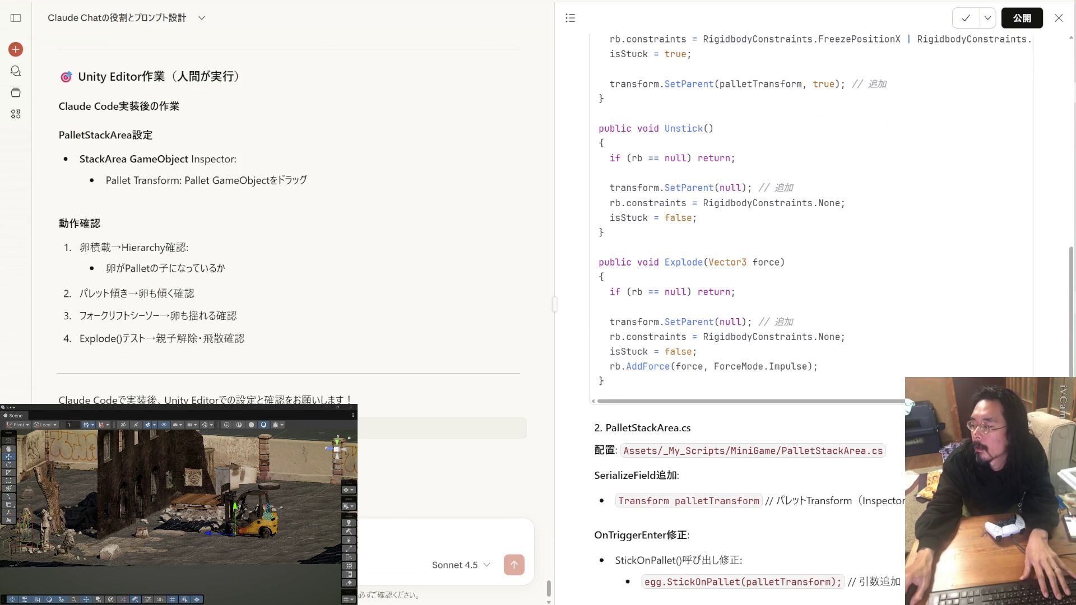
pyautogui.hotkey('alt', 'Tab')
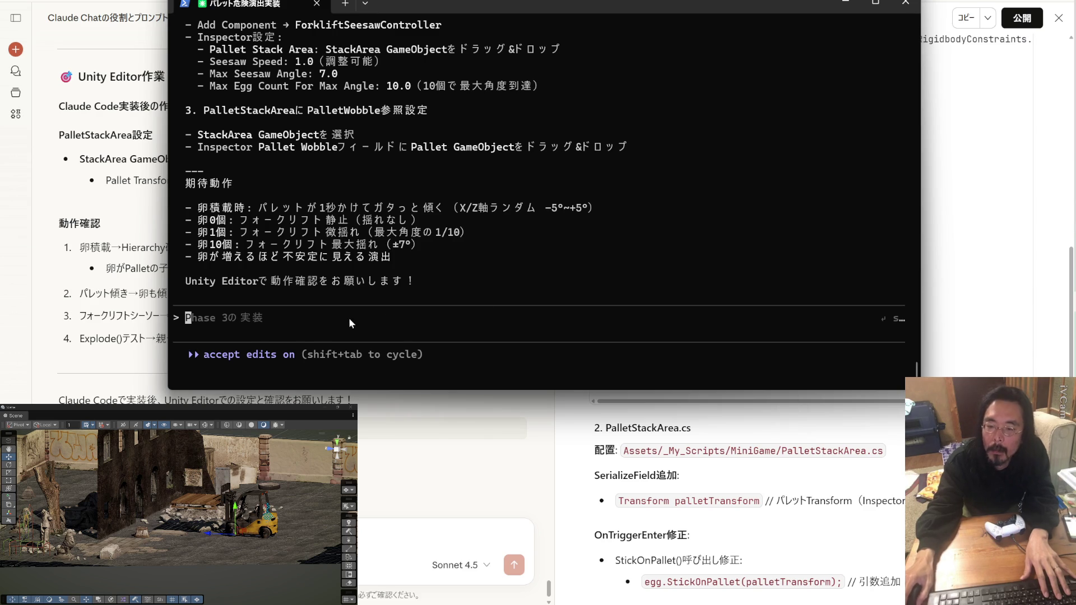
pyautogui.hotkey('ctrl', 'v')
pyautogui.press('Return')
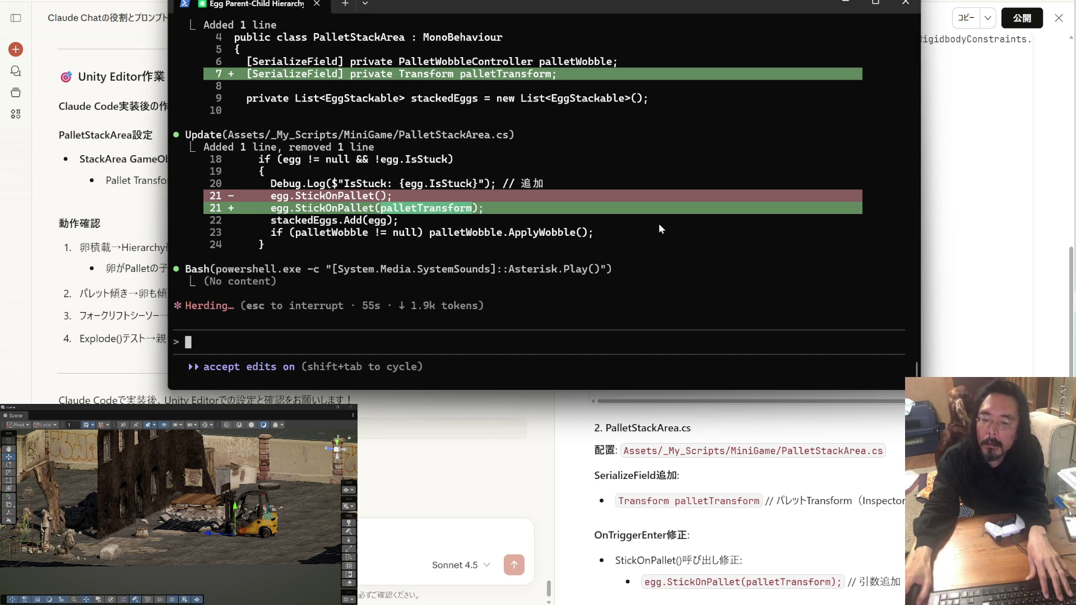
pyautogui.hotkey('alt', 'Tab')
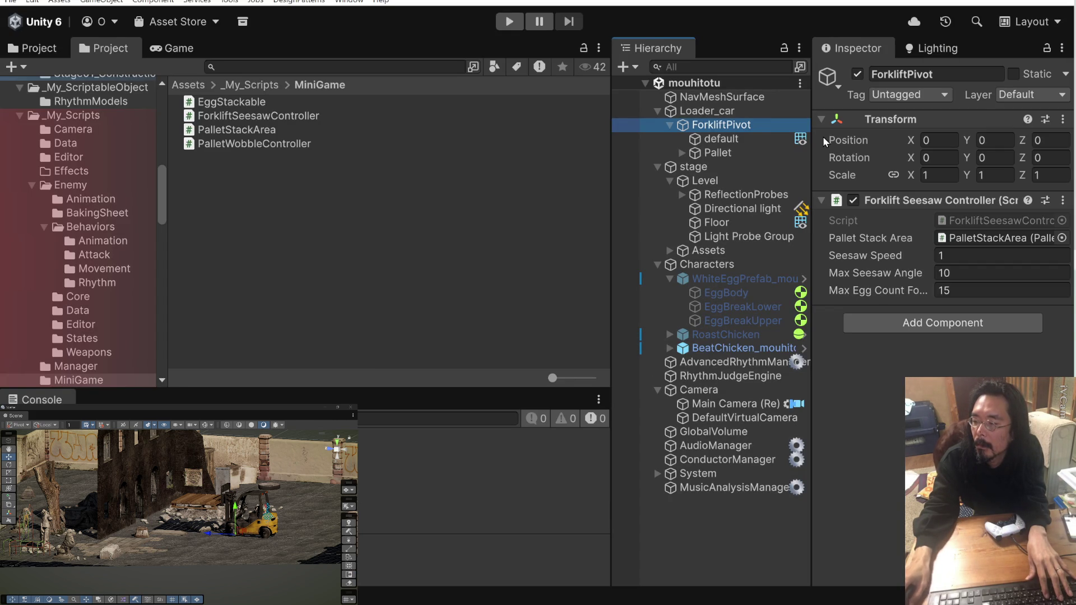
# Inspect Loader_car's child objects in turn, ending on PalletStackArea's settings.
pyautogui.click(723, 111)
pyautogui.click(745, 126)
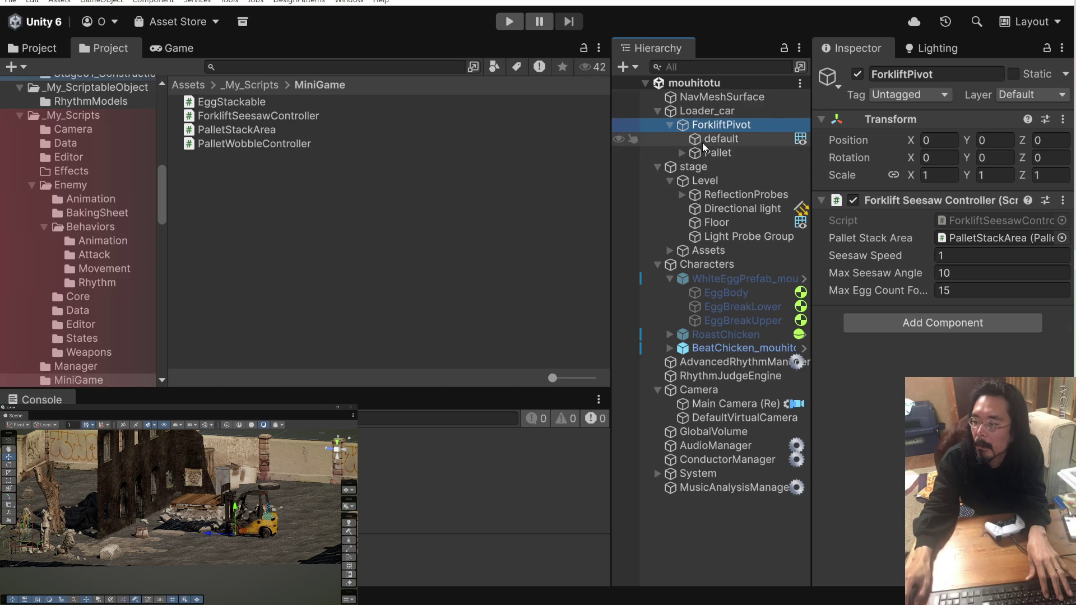
pyautogui.click(682, 152)
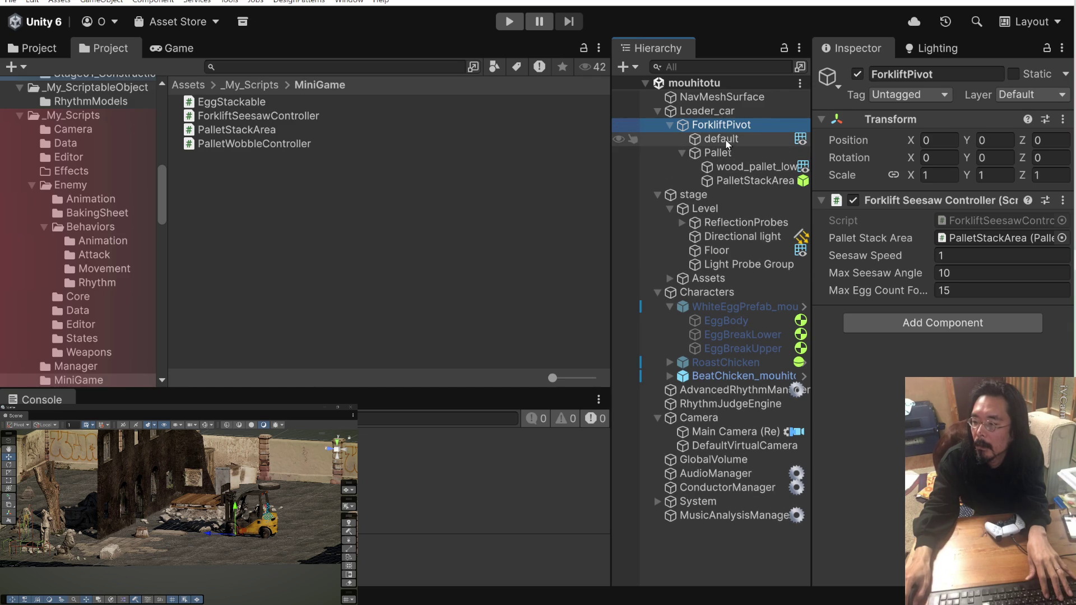
pyautogui.click(743, 140)
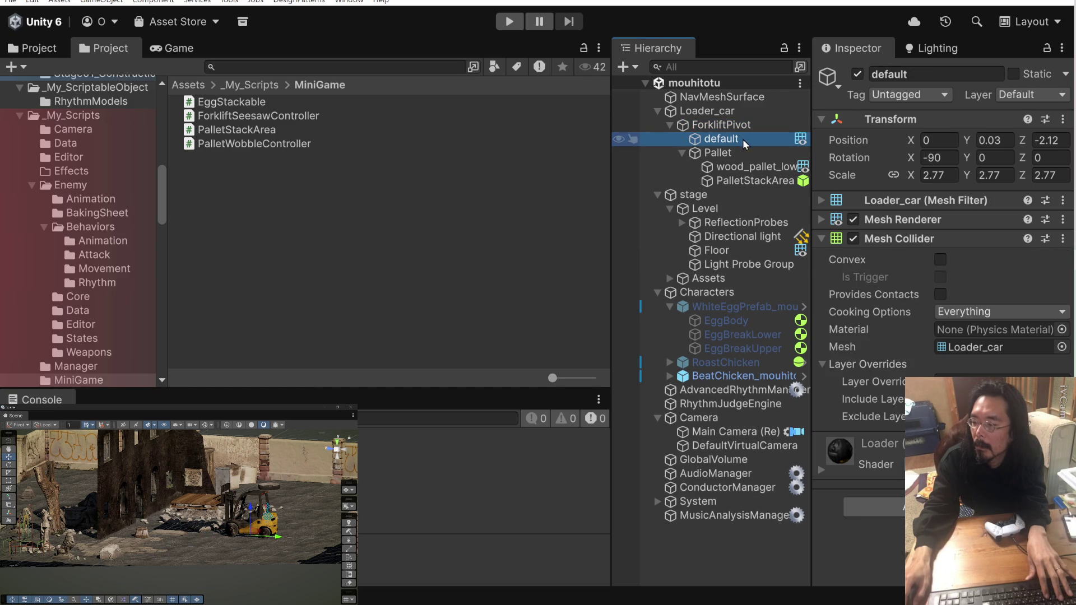
pyautogui.click(821, 239)
pyautogui.click(748, 155)
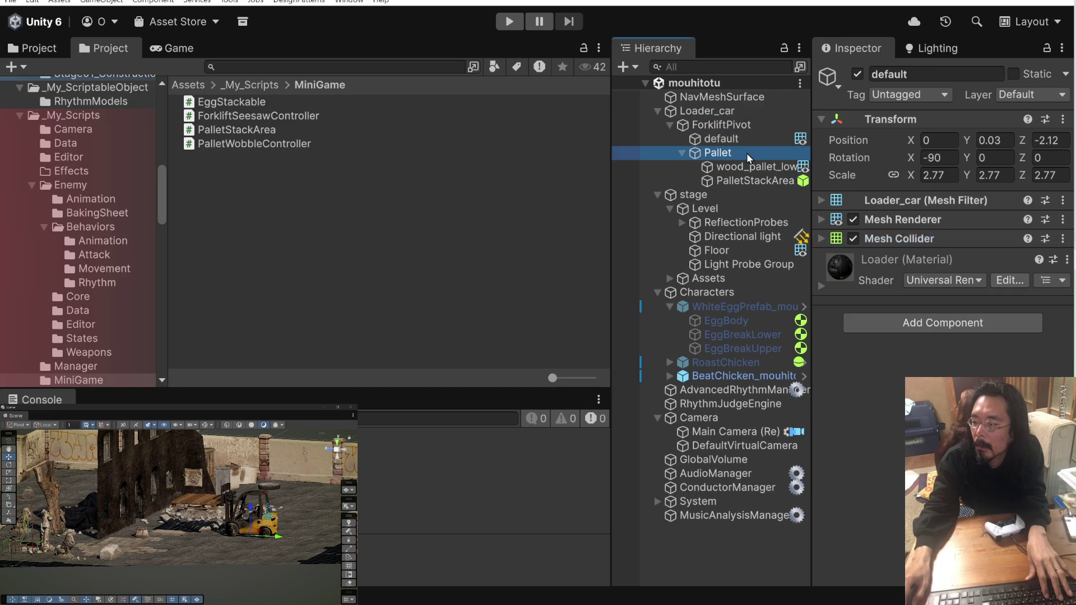
pyautogui.click(746, 168)
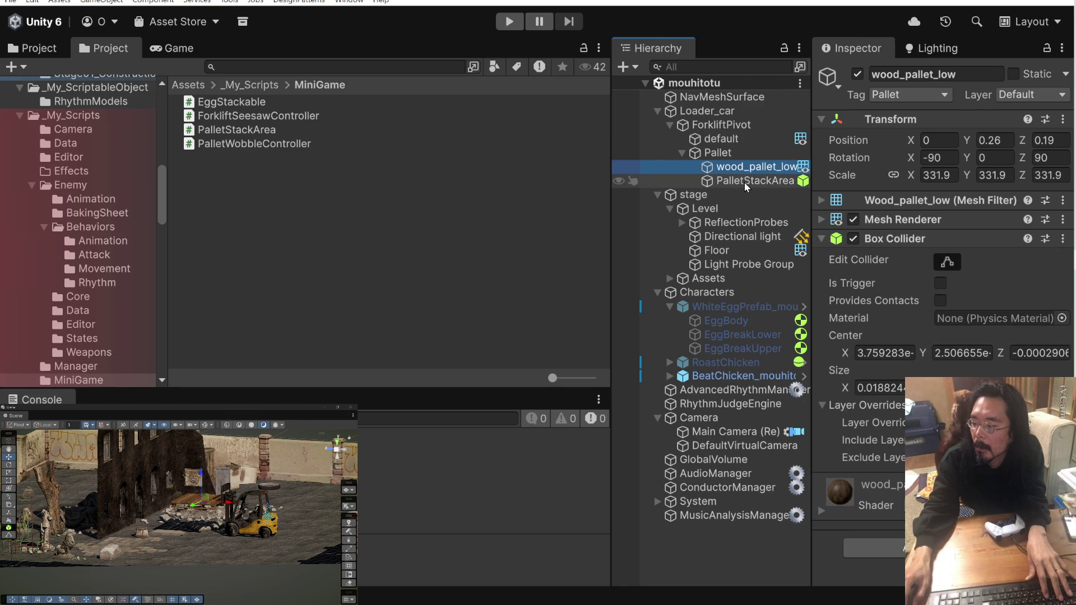
pyautogui.click(821, 239)
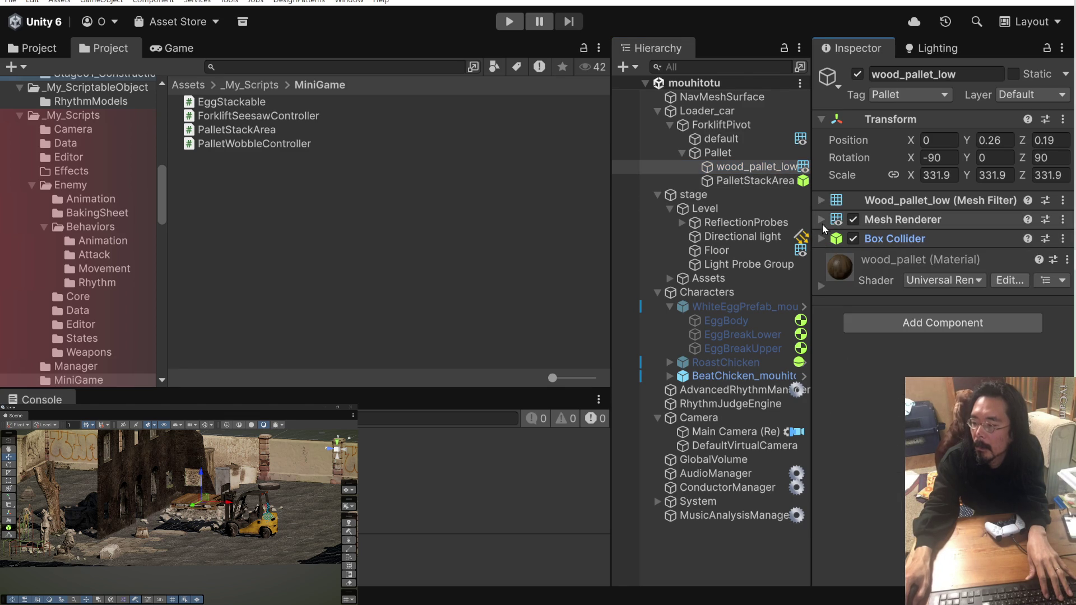
pyautogui.click(756, 182)
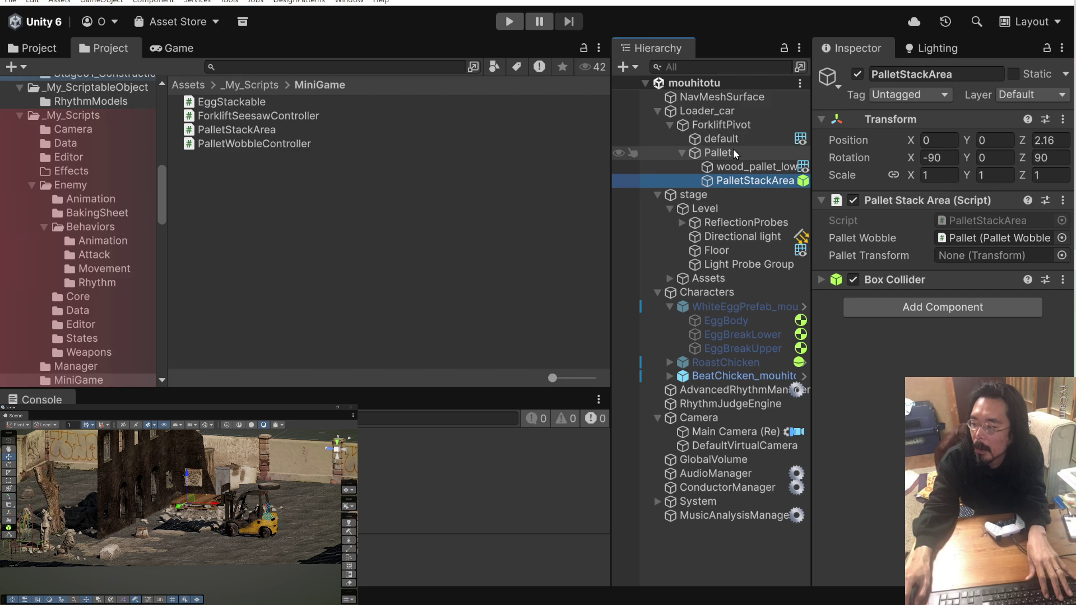
# Assign Pallet as PalletStackArea's Pallet Transform, save the scene, and start a play test.
pyautogui.moveTo(726, 154)
pyautogui.mouseDown()
pyautogui.moveTo(868, 230)
pyautogui.moveTo(980, 260)
pyautogui.mouseUp()
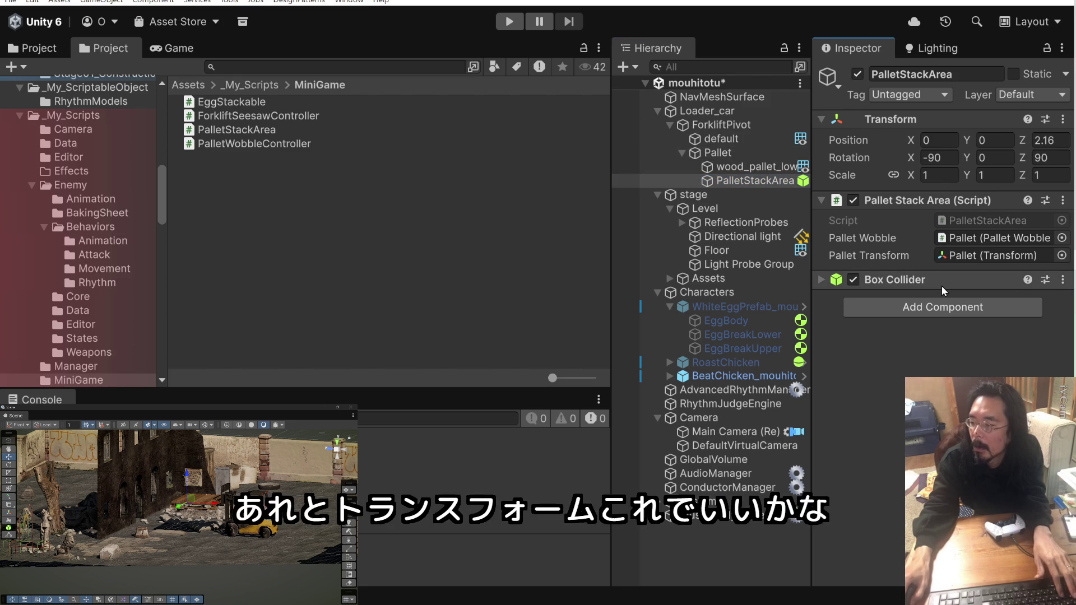
pyautogui.hotkey('ctrl', 's')
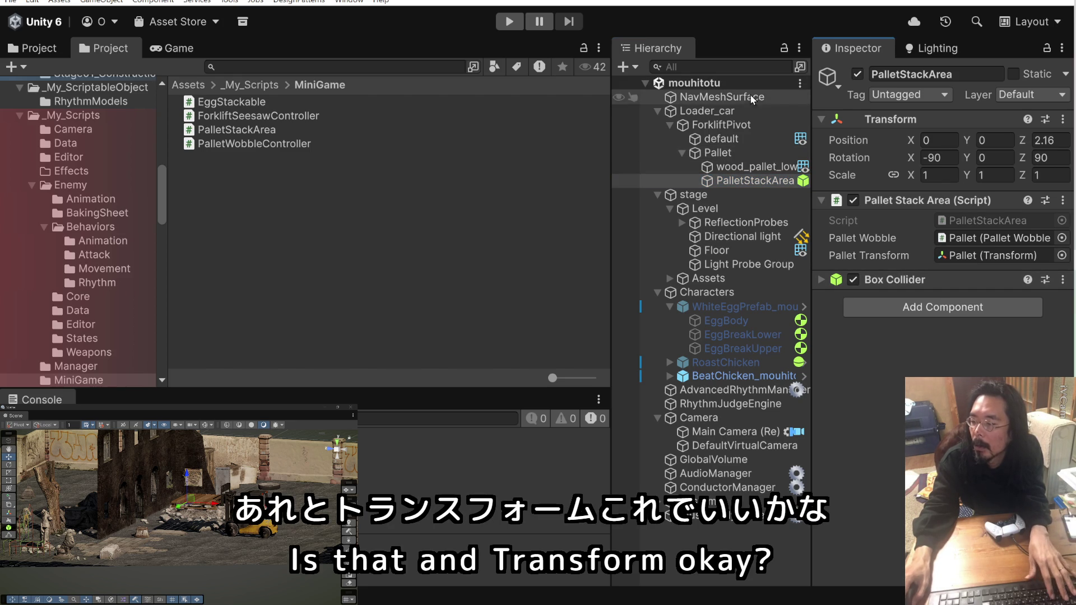
pyautogui.click(513, 22)
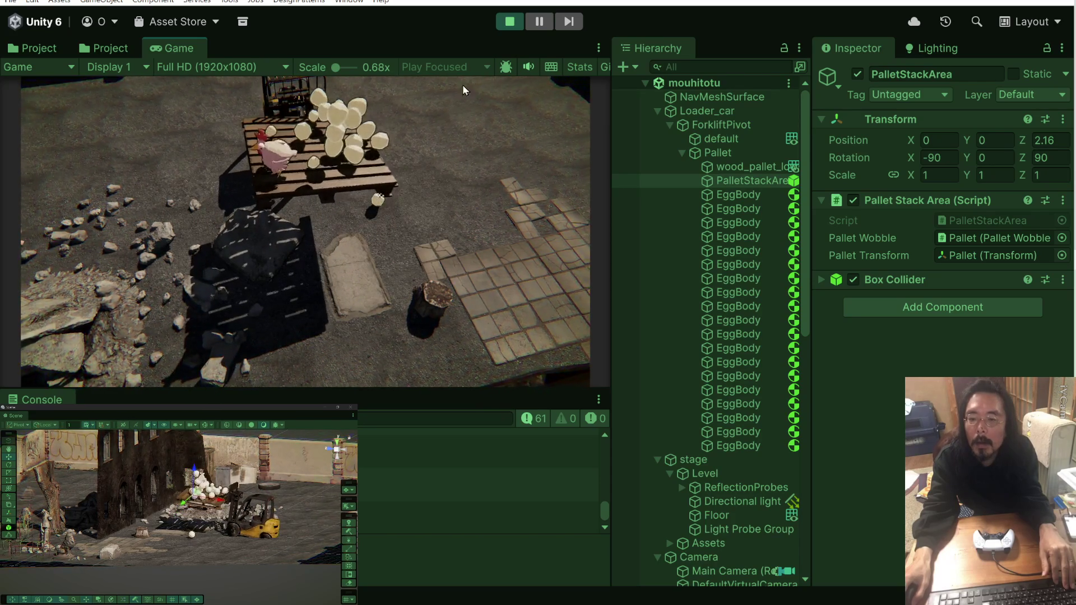
# Stop Play mode once the stacked eggs show under Pallet in the Hierarchy.
pyautogui.click(504, 21)
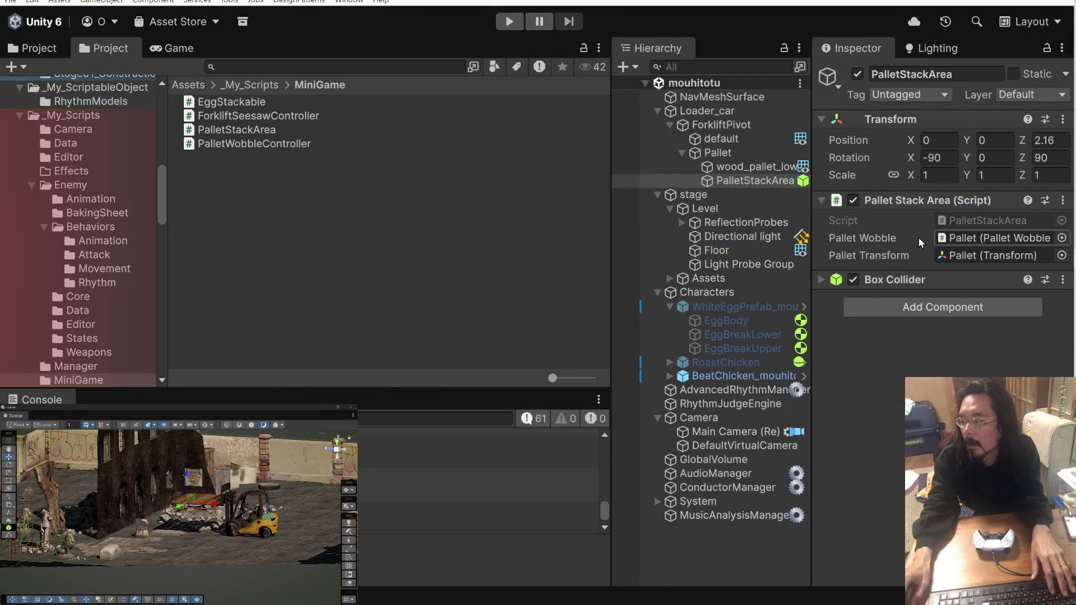
# Start a reply in the Claude chat with 'ok' and a new line.
pyautogui.hotkey('alt', 'Tab')
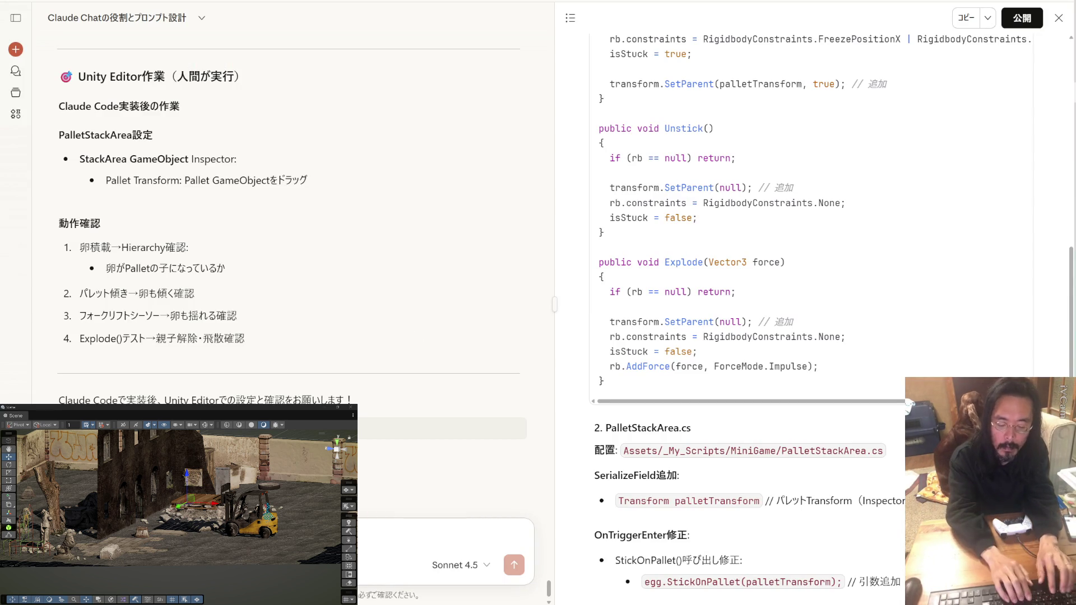
pyautogui.write('ok')
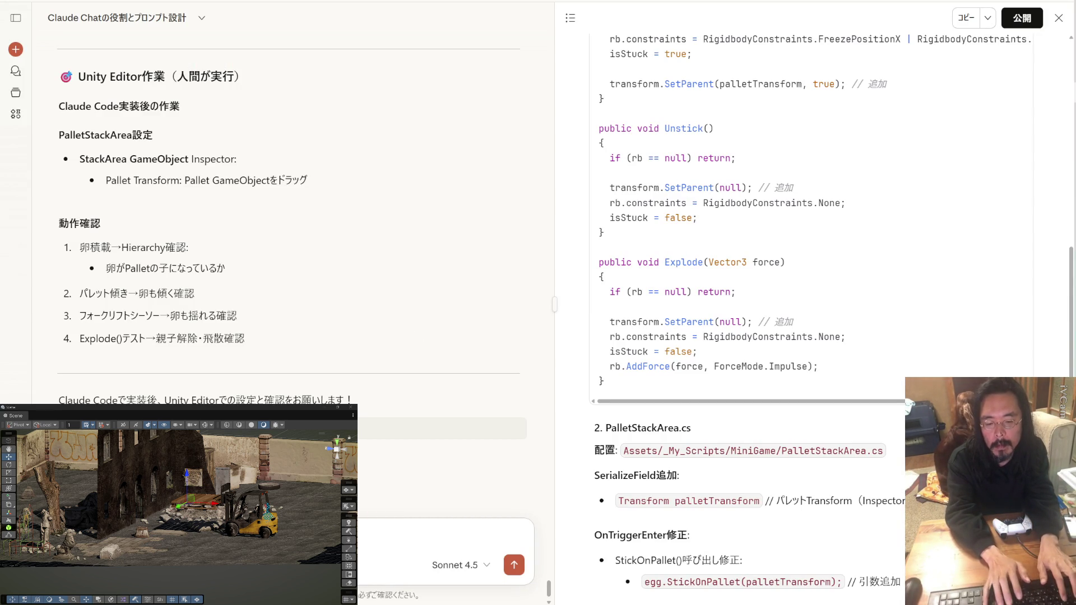
pyautogui.hotkey('shift', 'Return')
pyautogui.hotkey('shift', 'Return')
# Review the revised EggStackable rotation spec and select the StickOnPallet line.
pyautogui.scroll(15, 552, 563)
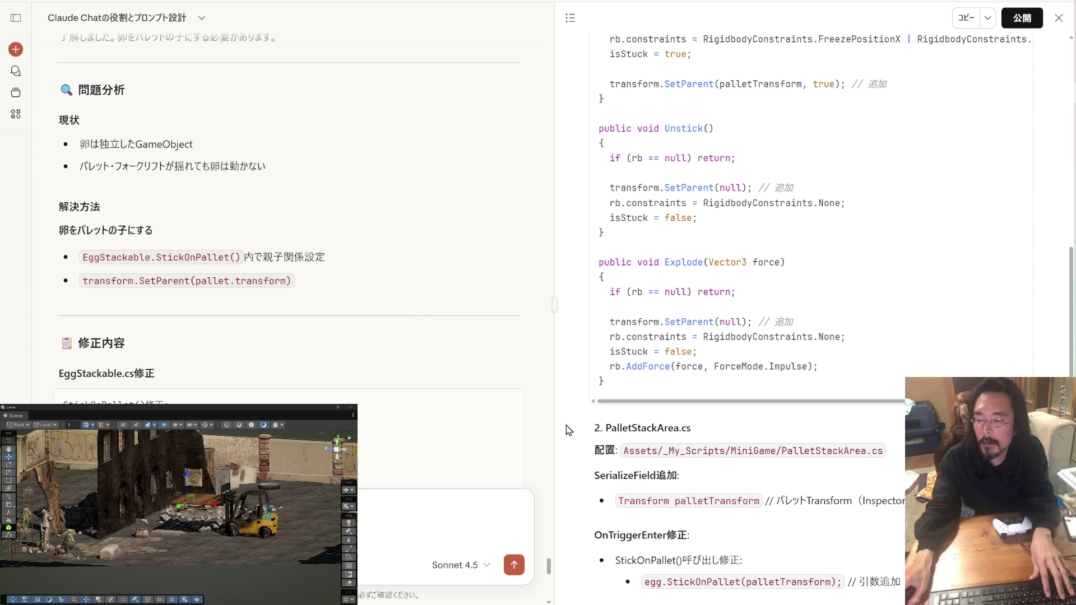
pyautogui.moveTo(552, 563)
pyautogui.mouseDown()
pyautogui.moveTo(559, 96)
pyautogui.moveTo(556, 177)
pyautogui.mouseUp()
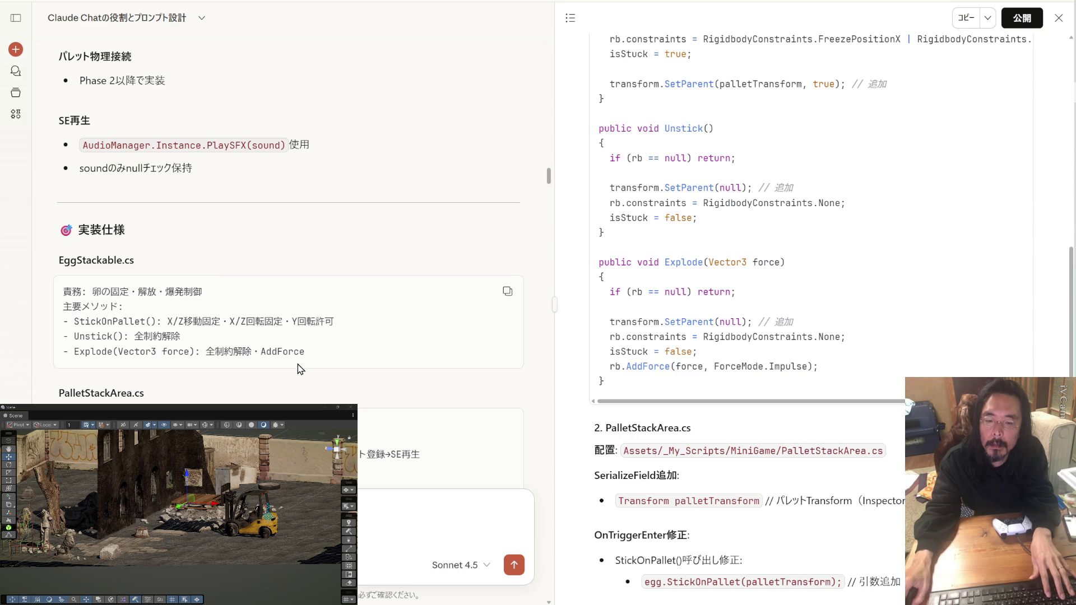
pyautogui.moveTo(134, 260); pyautogui.dragTo(63, 262)
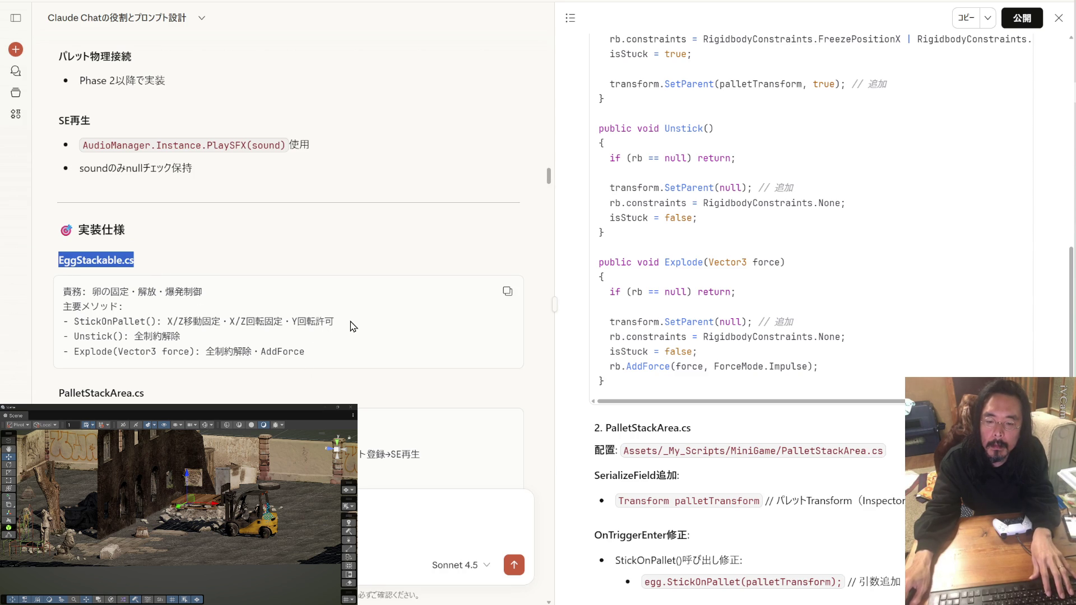
pyautogui.scroll(-20, 353, 326)
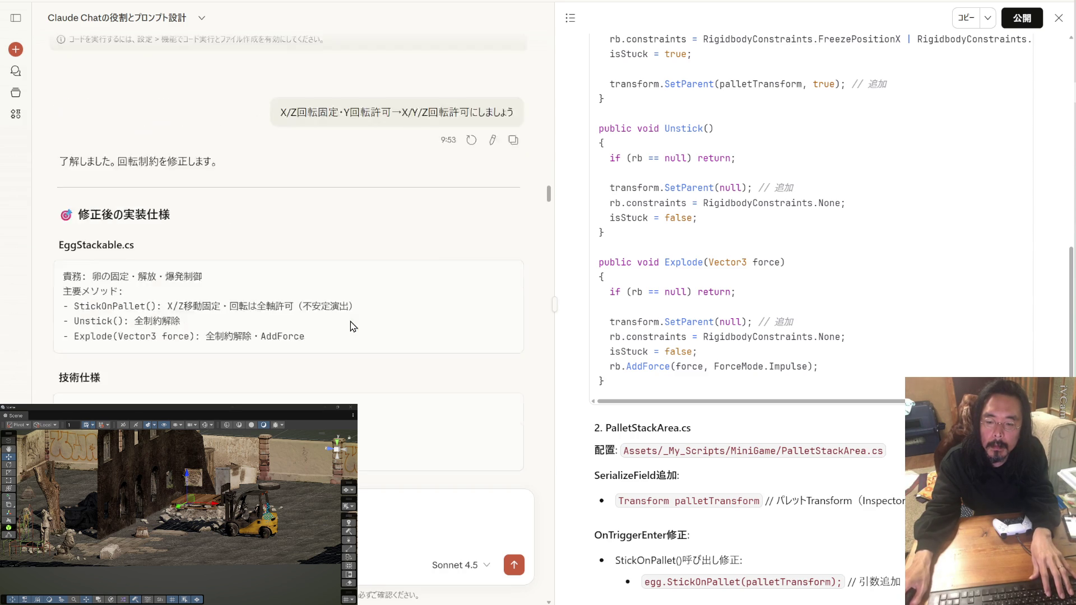
pyautogui.scroll(2, 353, 327)
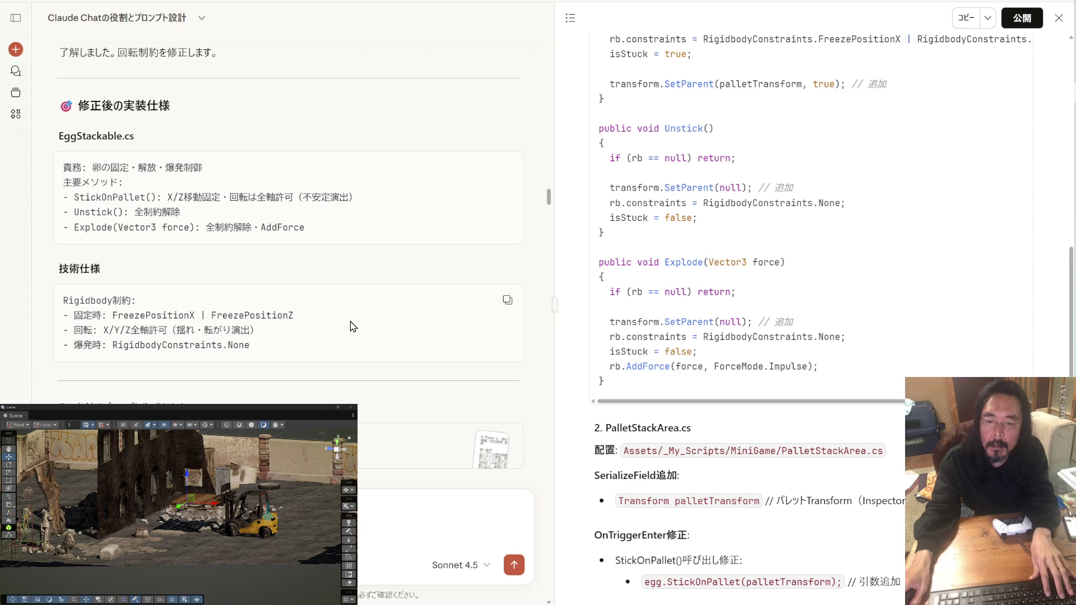
pyautogui.scroll(2, 353, 326)
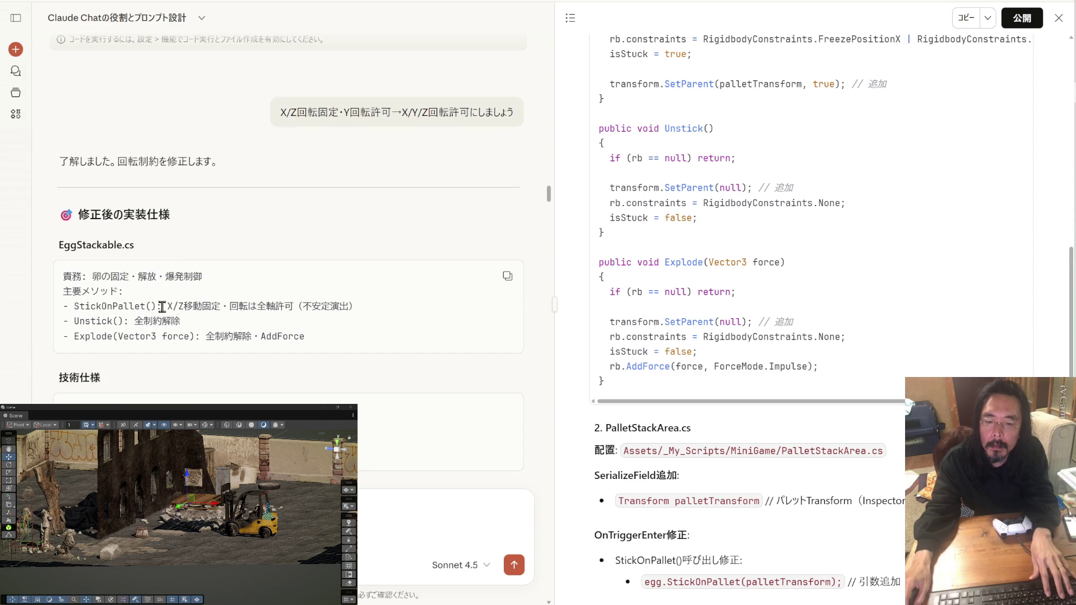
pyautogui.moveTo(299, 306); pyautogui.dragTo(77, 307)
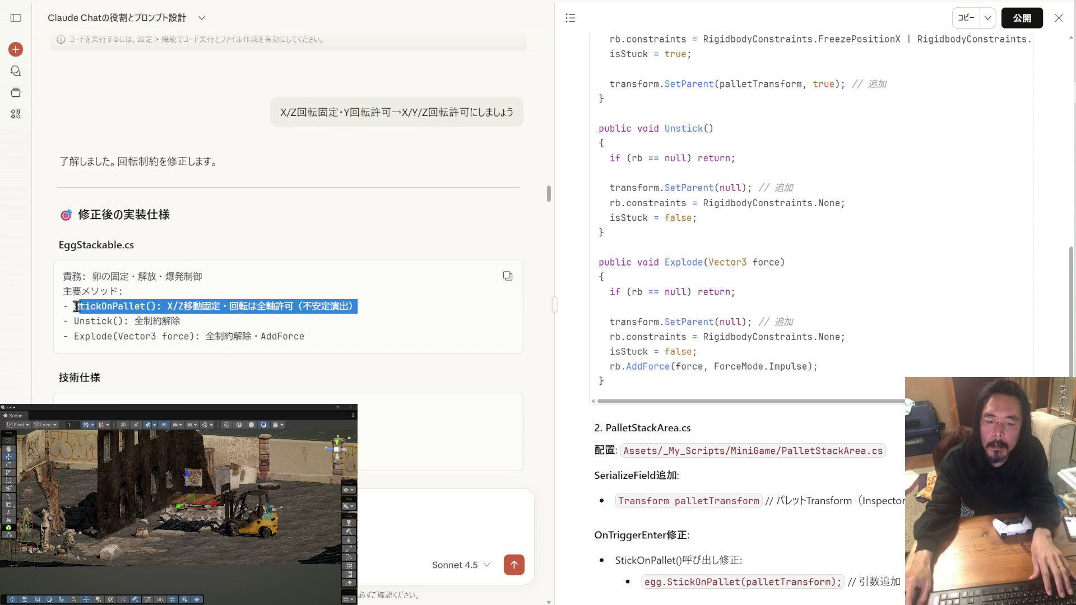
# Send the pasted StickOnPallet line, asking for X/Y/Z position lock after 0.5f with free rotation.
pyautogui.click(123, 352)
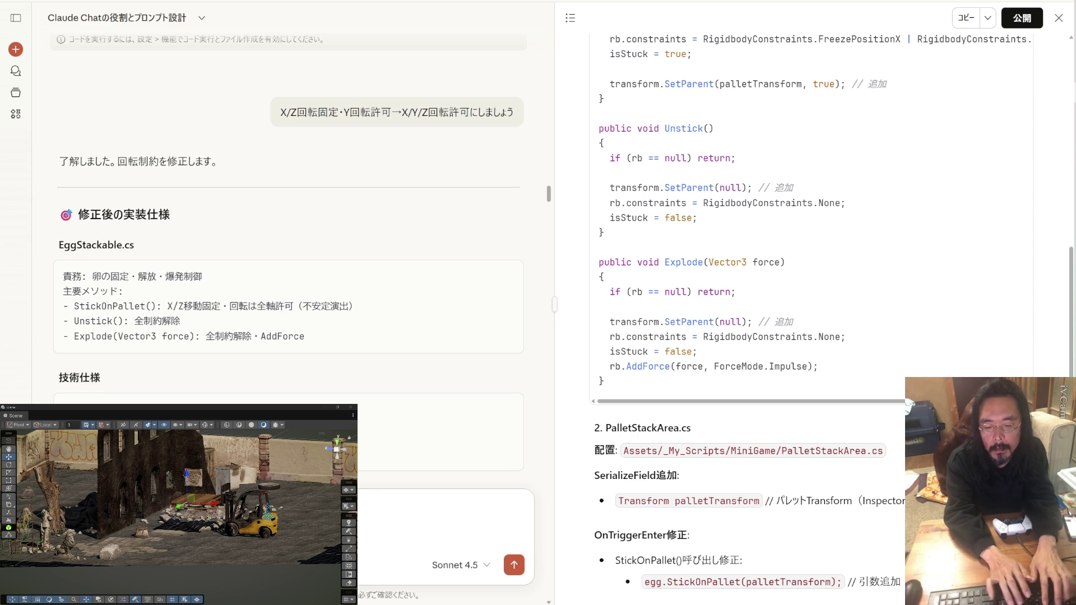
pyautogui.hotkey('shift', 'Return')
pyautogui.hotkey('shift', 'Return')
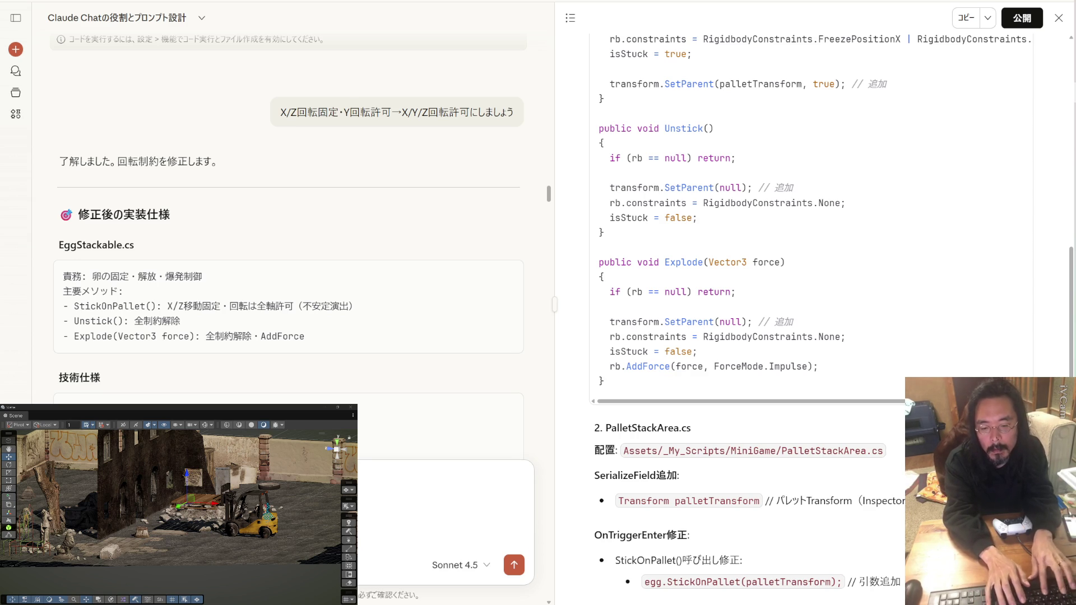
pyautogui.hotkey('shift', 'Return')
pyautogui.hotkey('shift', 'Return')
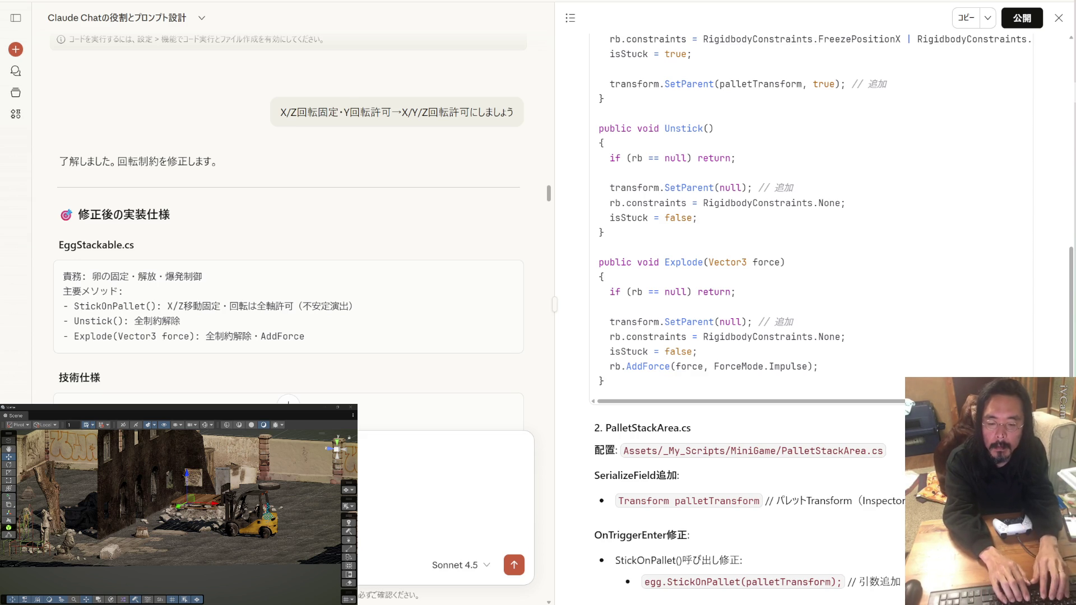
pyautogui.hotkey('shift', 'Return')
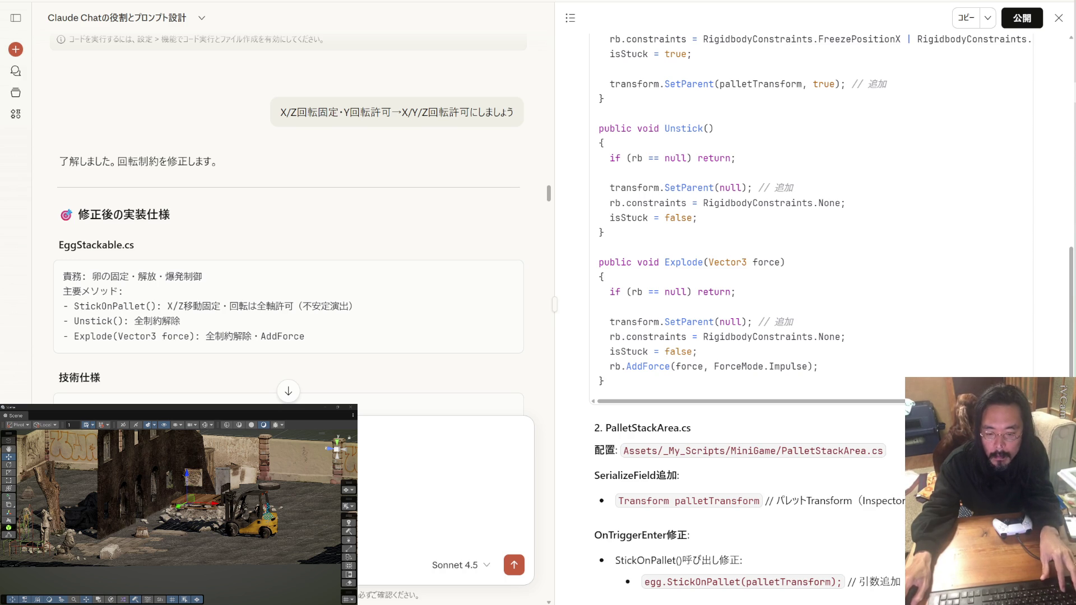
pyautogui.hotkey('ctrl', 'v')
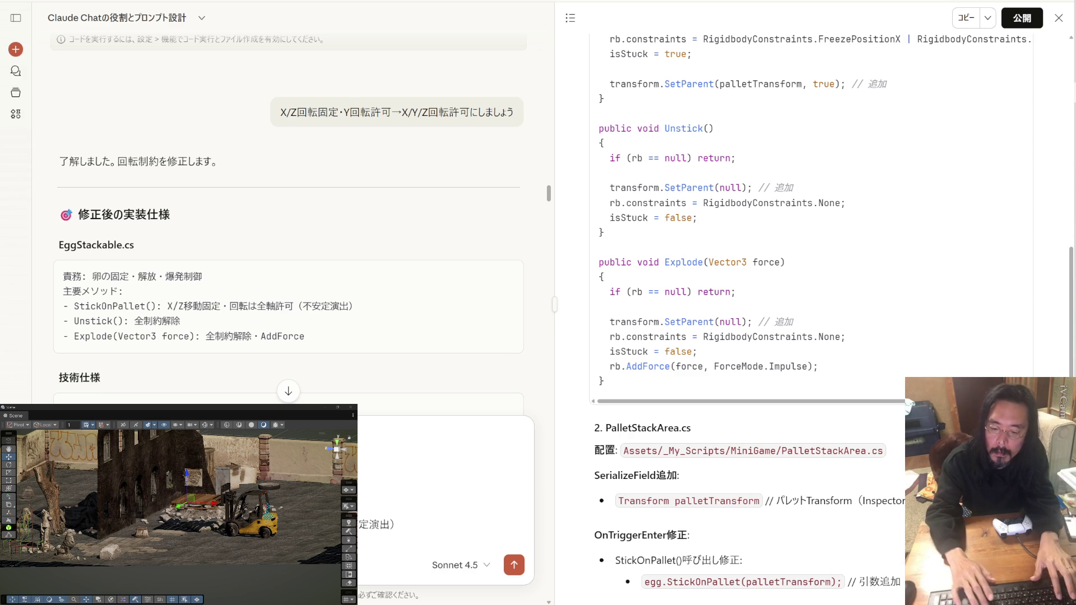
pyautogui.hotkey('shift', 'Return')
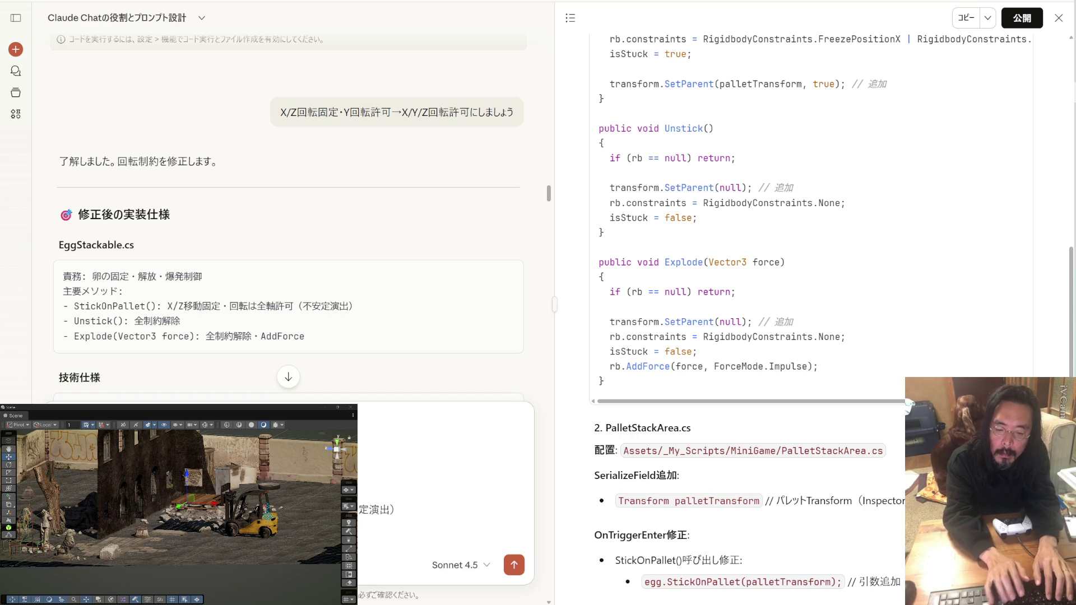
pyautogui.press('Return')
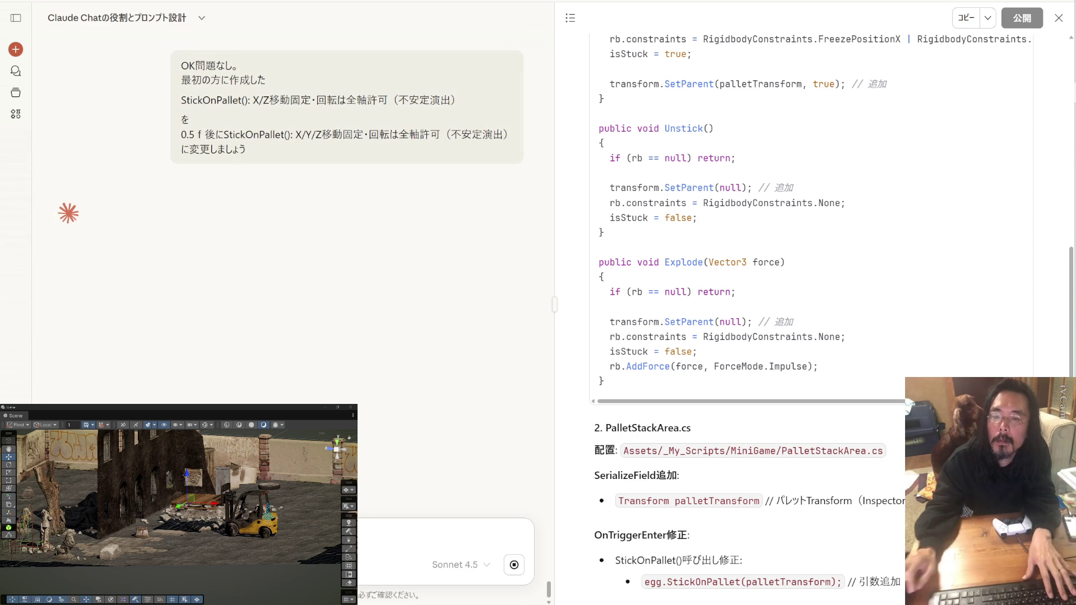
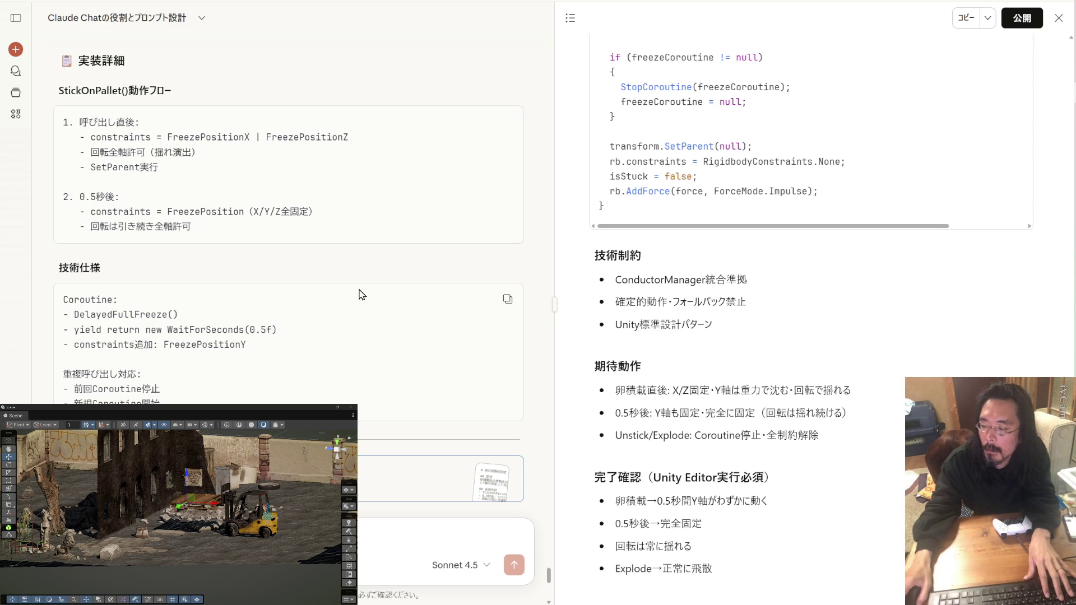
# Copy the implementation spec and back up _My_Scripts into a new BU_BC folder 1225_1148.
pyautogui.click(964, 18)
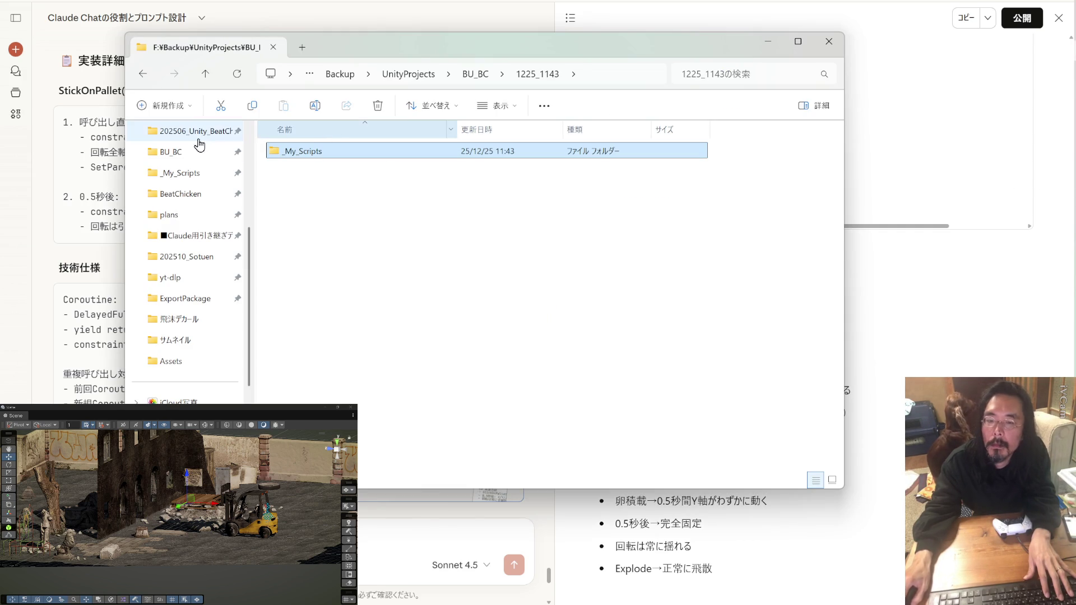
pyautogui.click(185, 153)
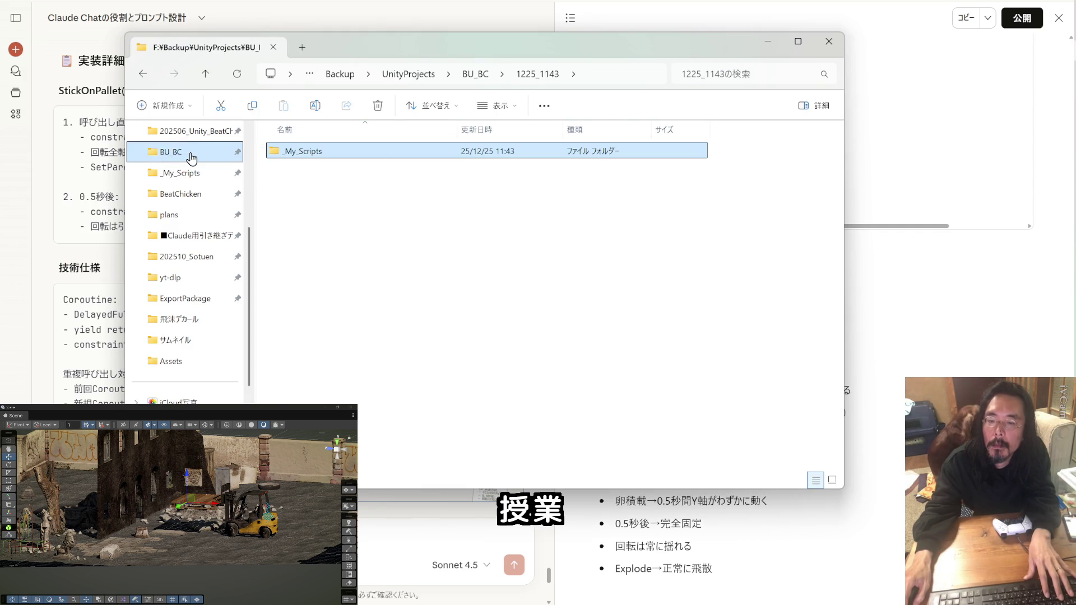
pyautogui.click(180, 141)
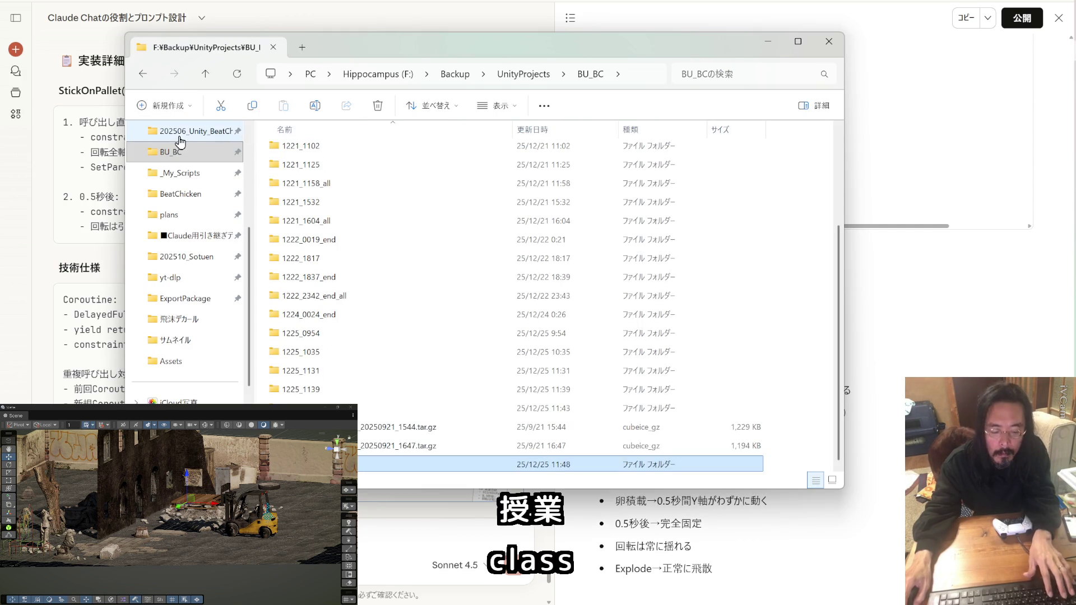
pyautogui.press('Return')
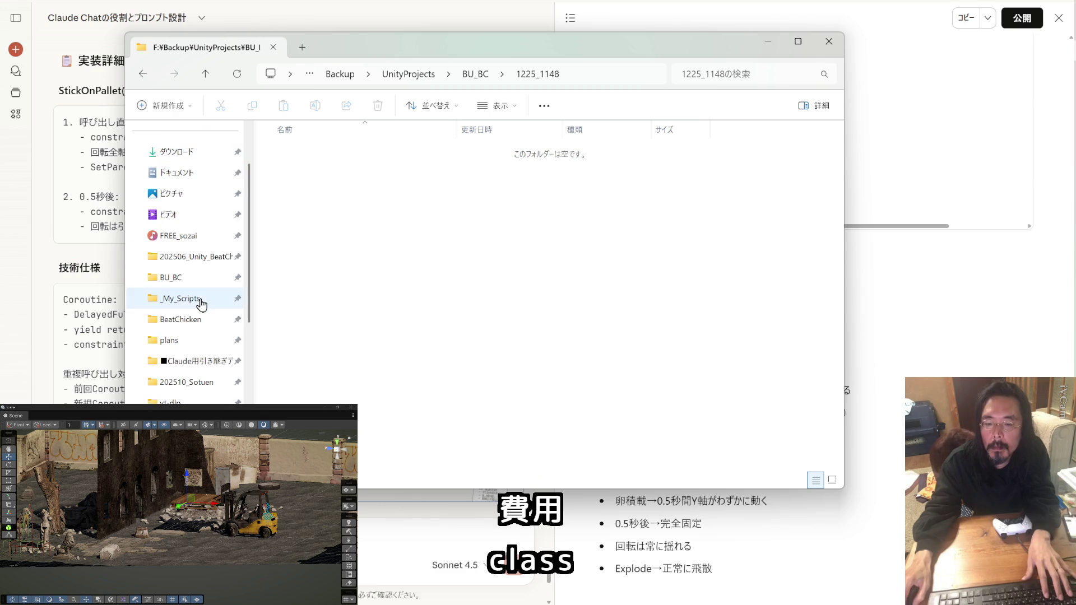
pyautogui.moveTo(199, 302); pyautogui.dragTo(393, 260)
# Copy the implementation spec again and clear the Claude Code conversation with /clear.
pyautogui.click(968, 25)
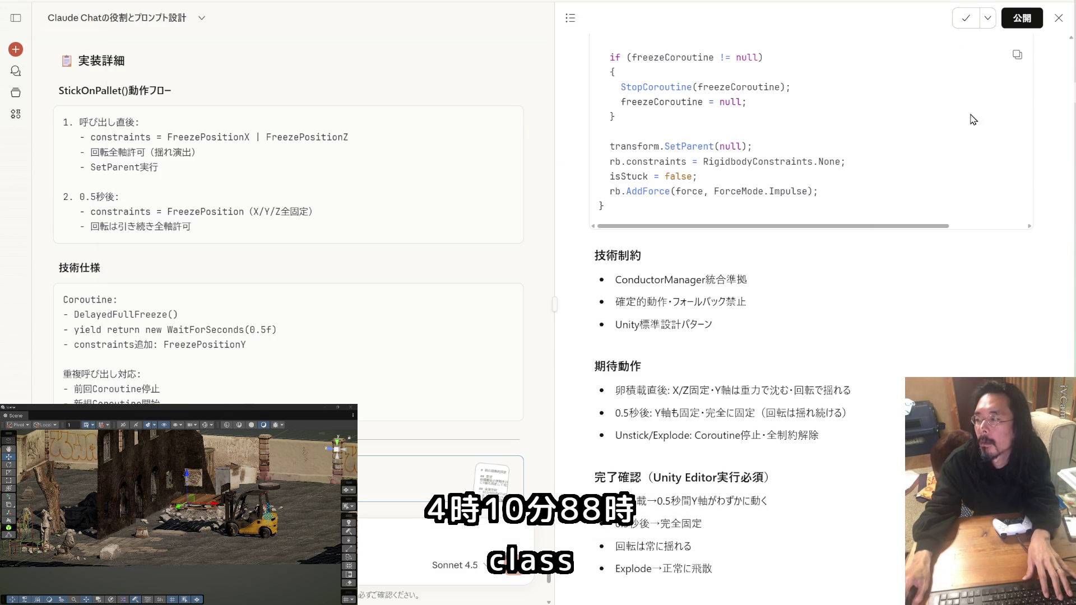
pyautogui.hotkey('alt', 'Tab')
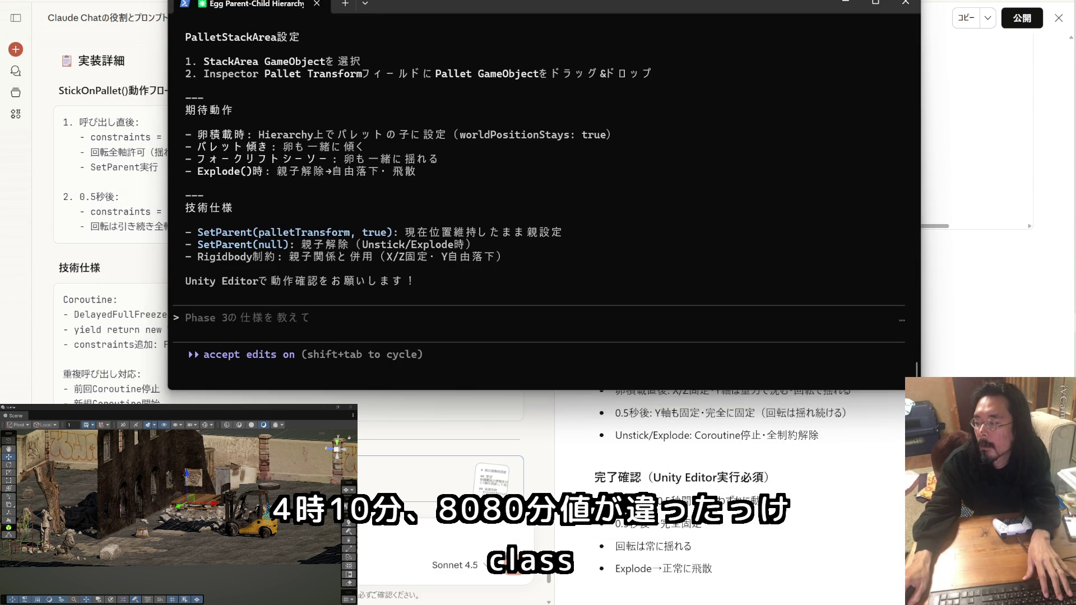
pyautogui.click(275, 315)
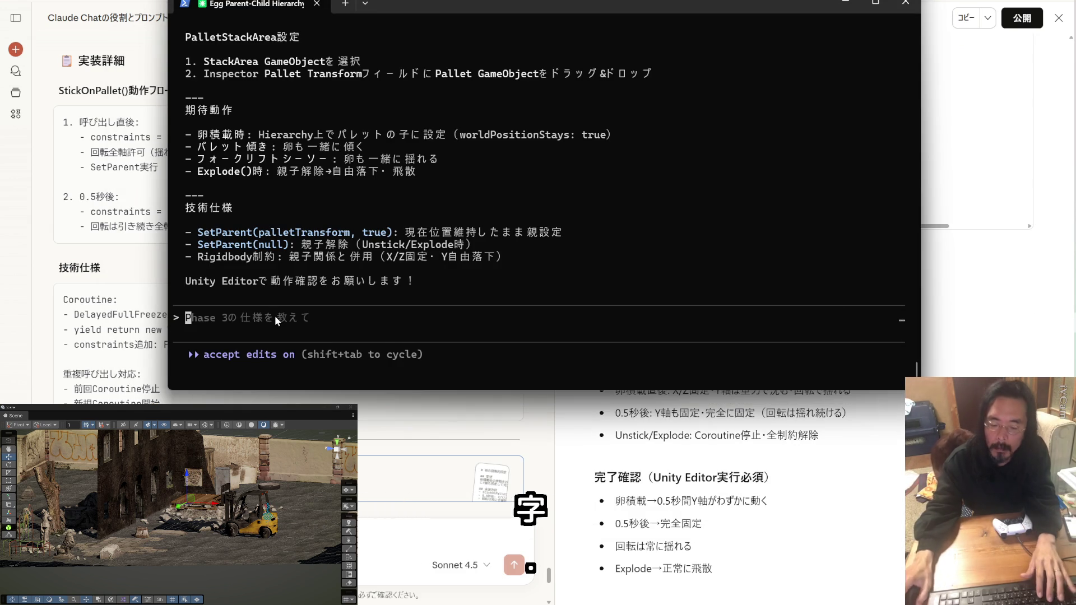
pyautogui.write('/')
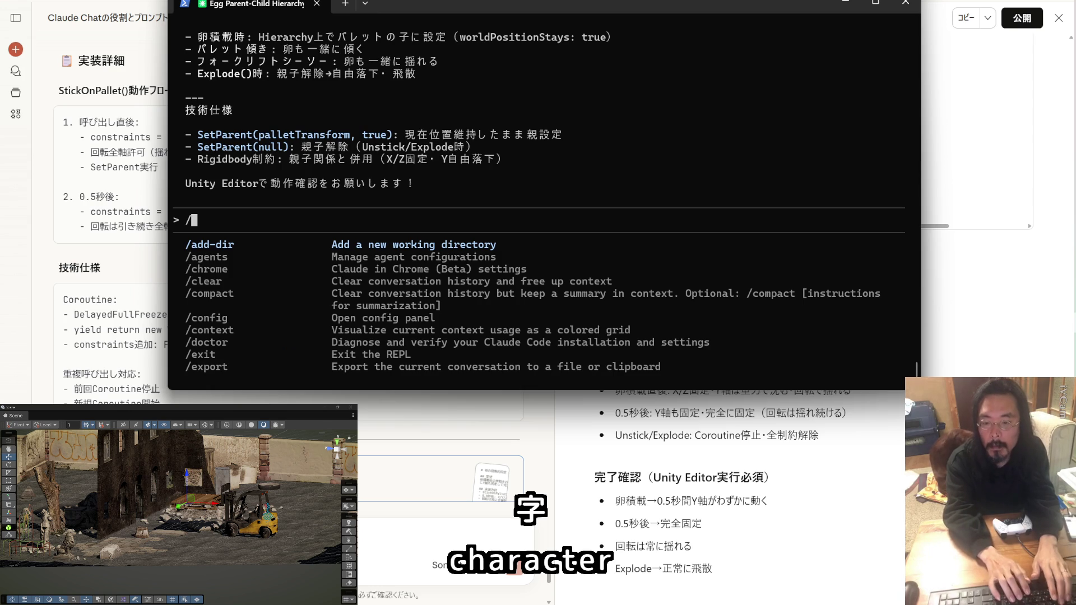
pyautogui.write('clear')
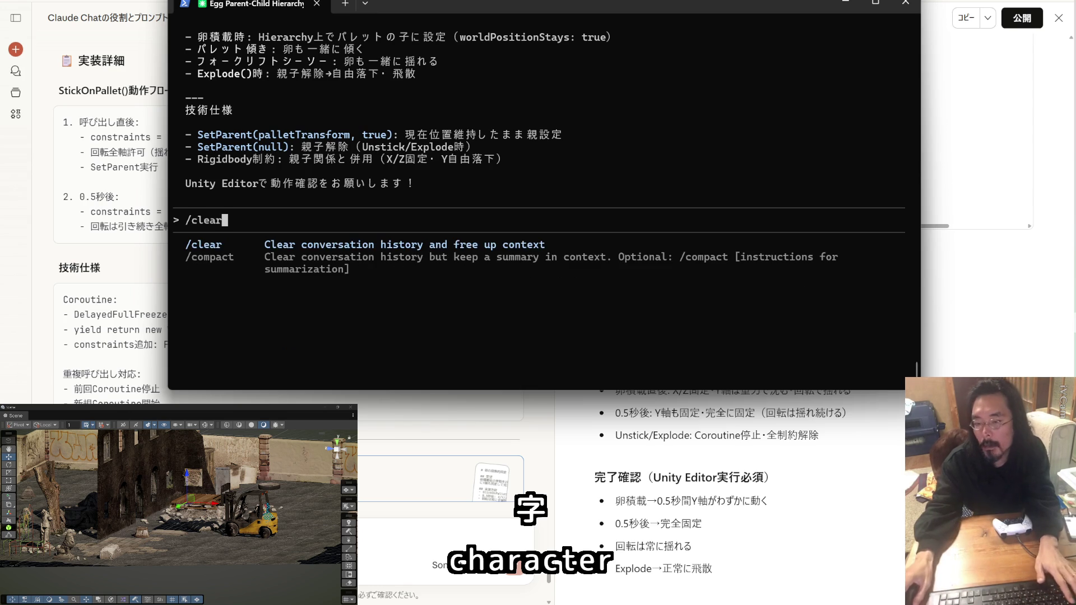
pyautogui.press('Return')
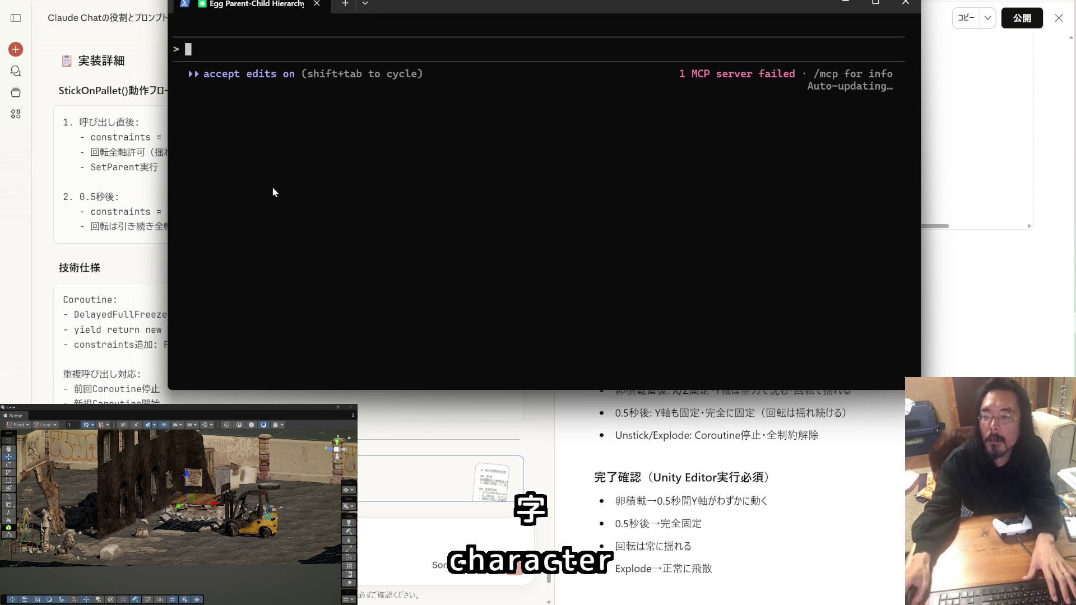
# Paste the StickOnPallet delayed-freeze spec into Claude Code and submit it.
pyautogui.rightClick(244, 49)
pyautogui.press('Return')
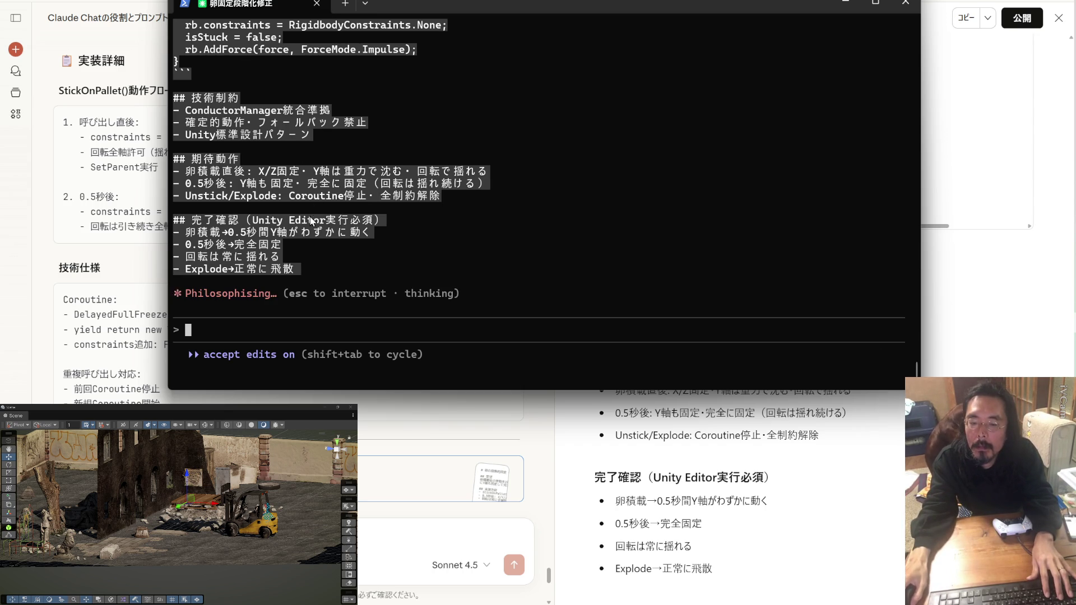
pyautogui.scroll(5, 312, 222)
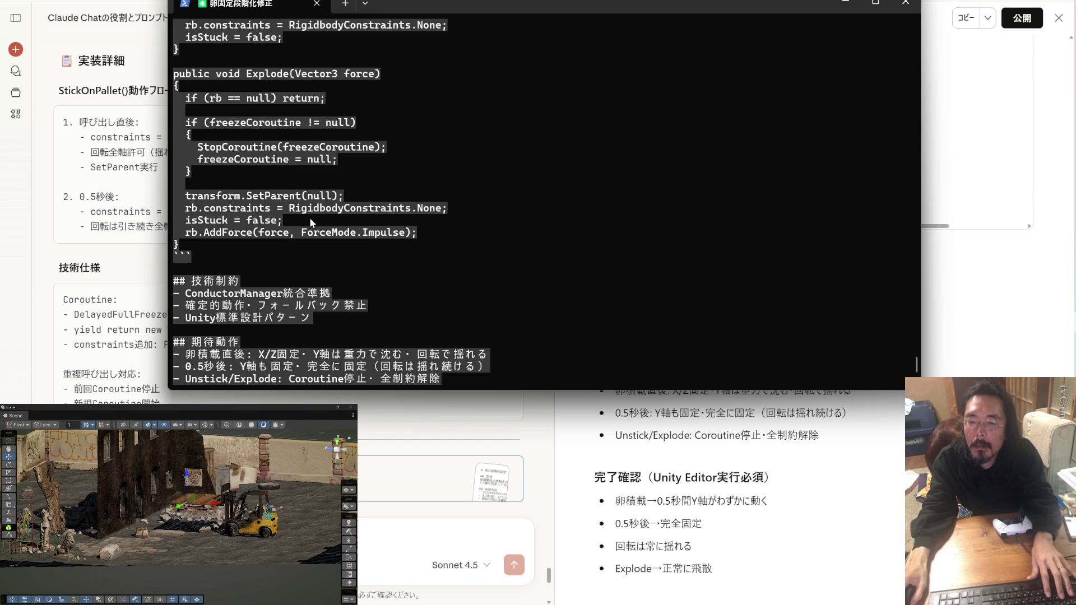
pyautogui.scroll(15, 311, 221)
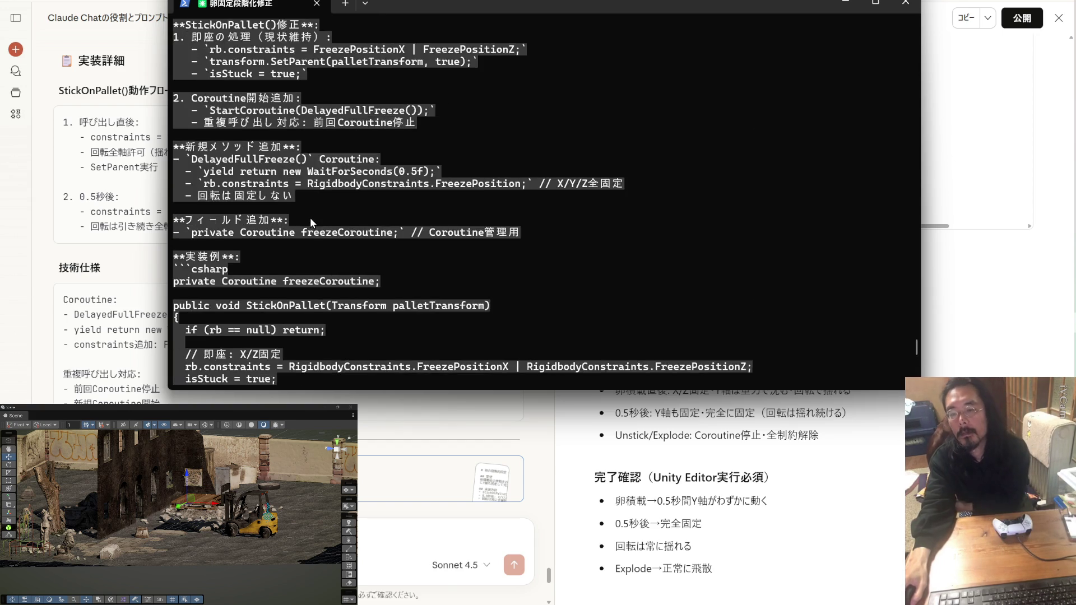
# Review Claude's EggStackable.cs diffs and summary for the new DelayedFullFreeze coroutine.
pyautogui.scroll(5, 311, 217)
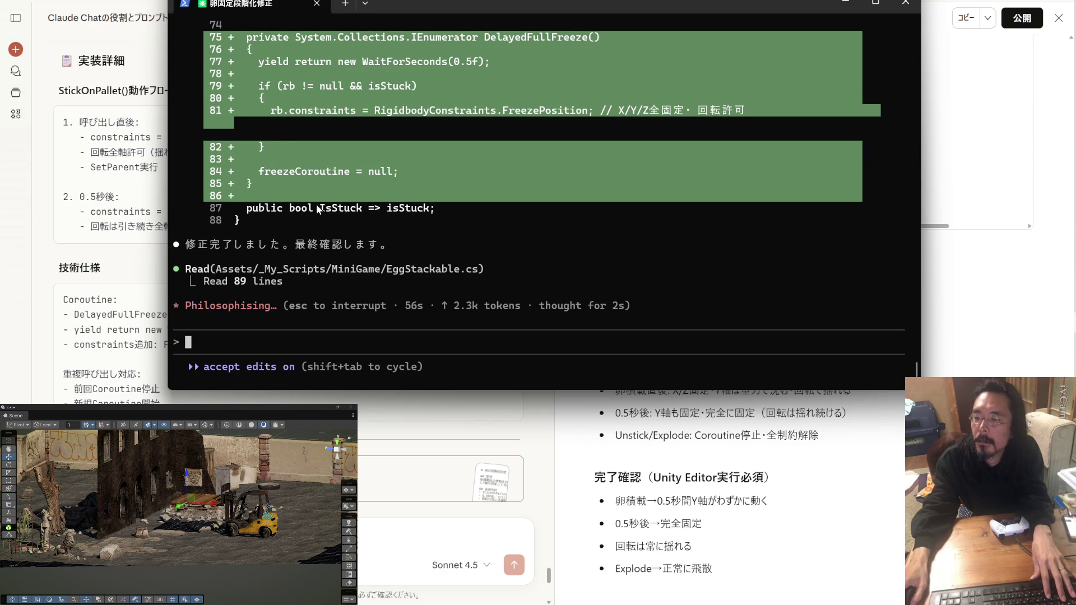
pyautogui.scroll(2, 317, 209)
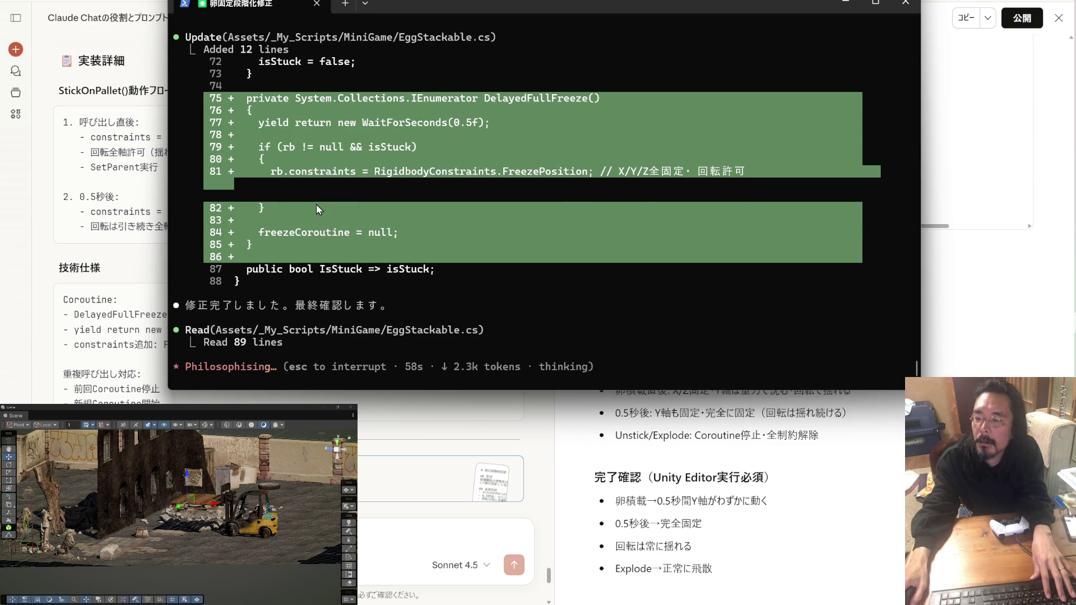
pyautogui.scroll(5, 316, 204)
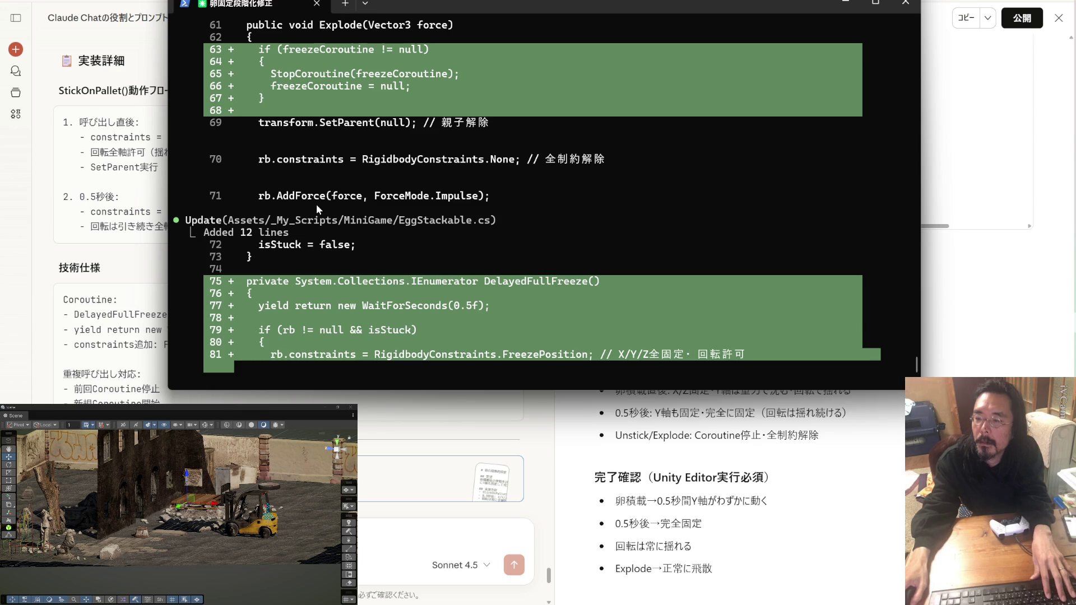
pyautogui.scroll(3, 316, 204)
pyautogui.scroll(-9, 316, 204)
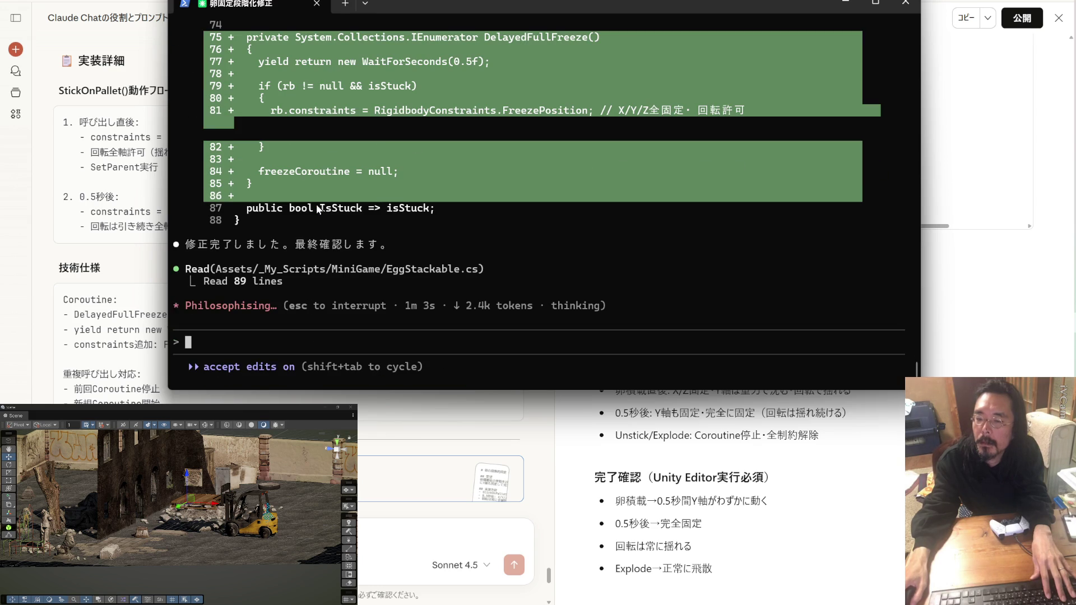
pyautogui.scroll(15, 316, 204)
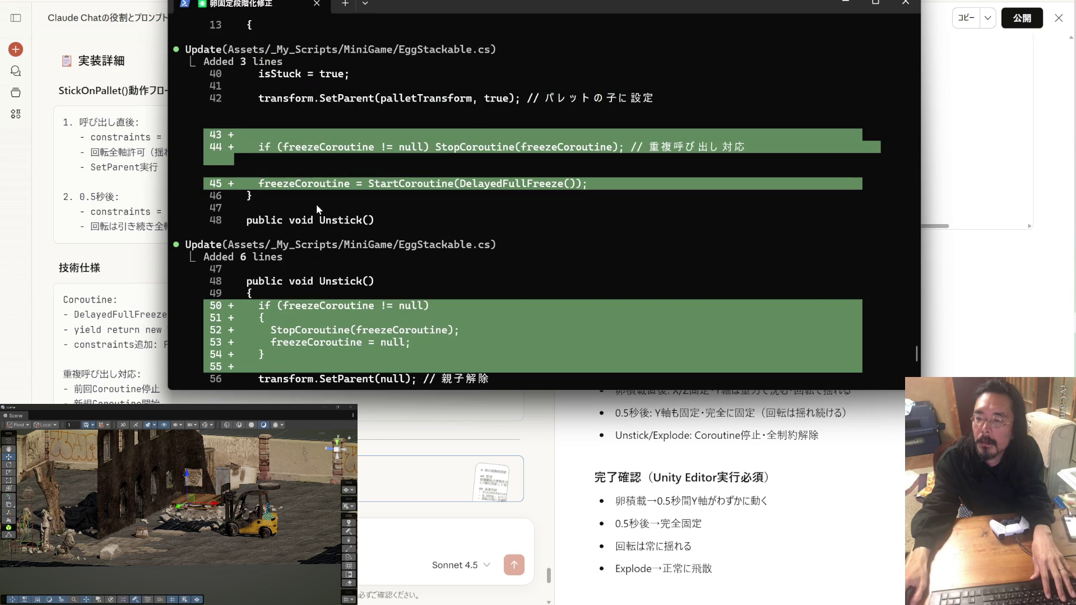
pyautogui.scroll(5, 316, 204)
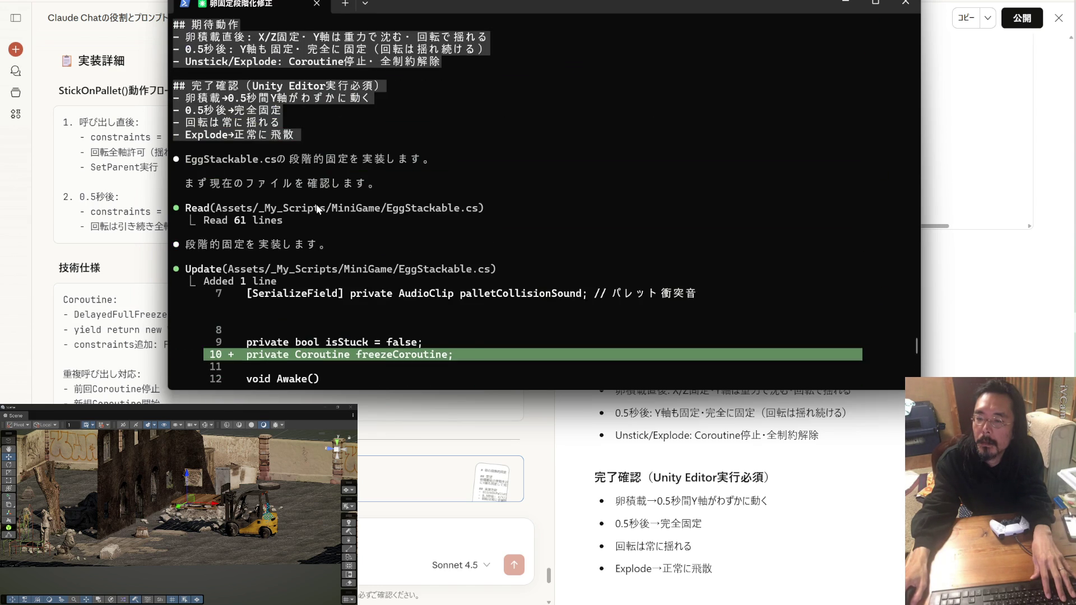
pyautogui.scroll(-15, 316, 204)
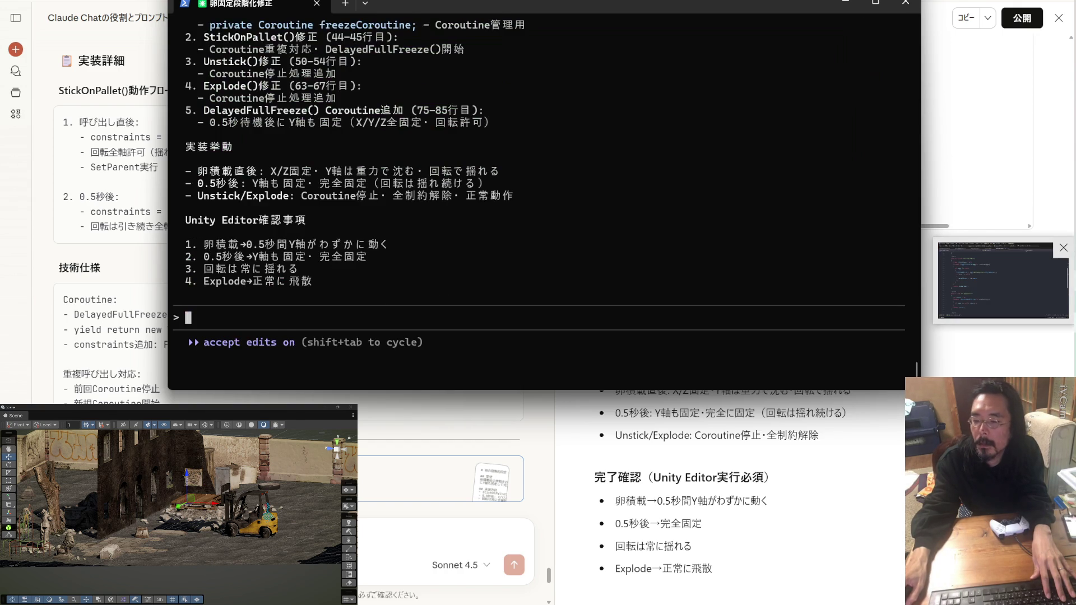
pyautogui.hotkey('alt', 'Tab')
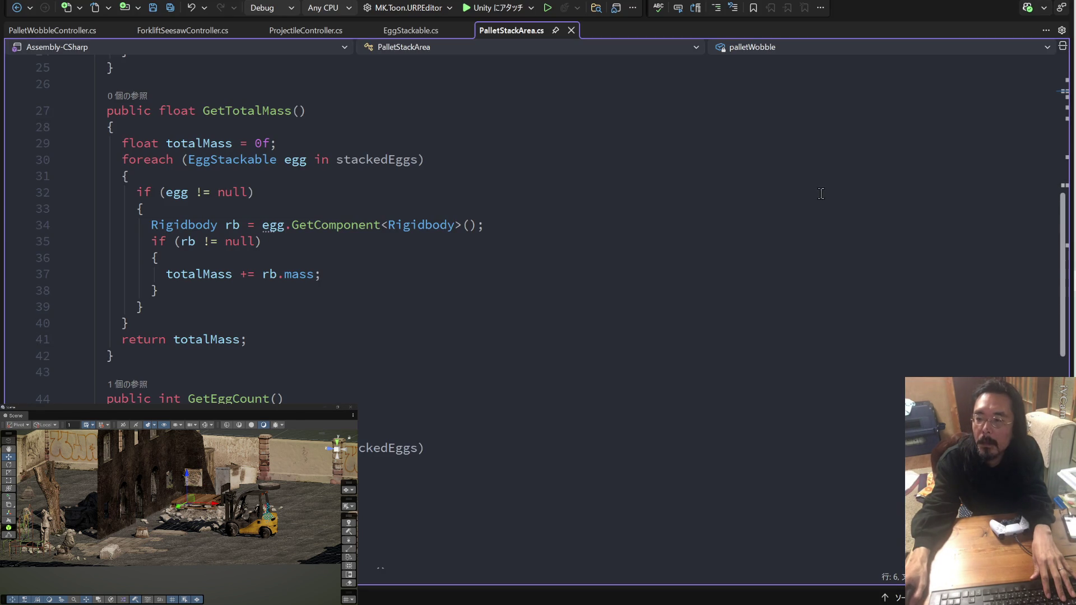
# Let Unity recompile to 0 errors and open EggStackable.cs from the Project panel.
pyautogui.hotkey('alt', 'Tab')
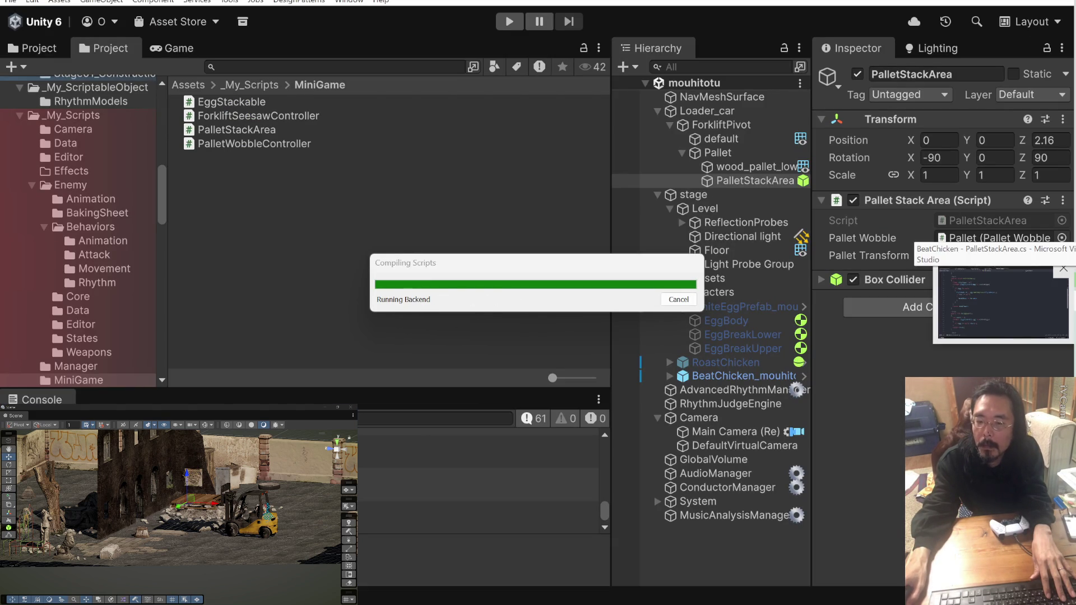
pyautogui.click(251, 104)
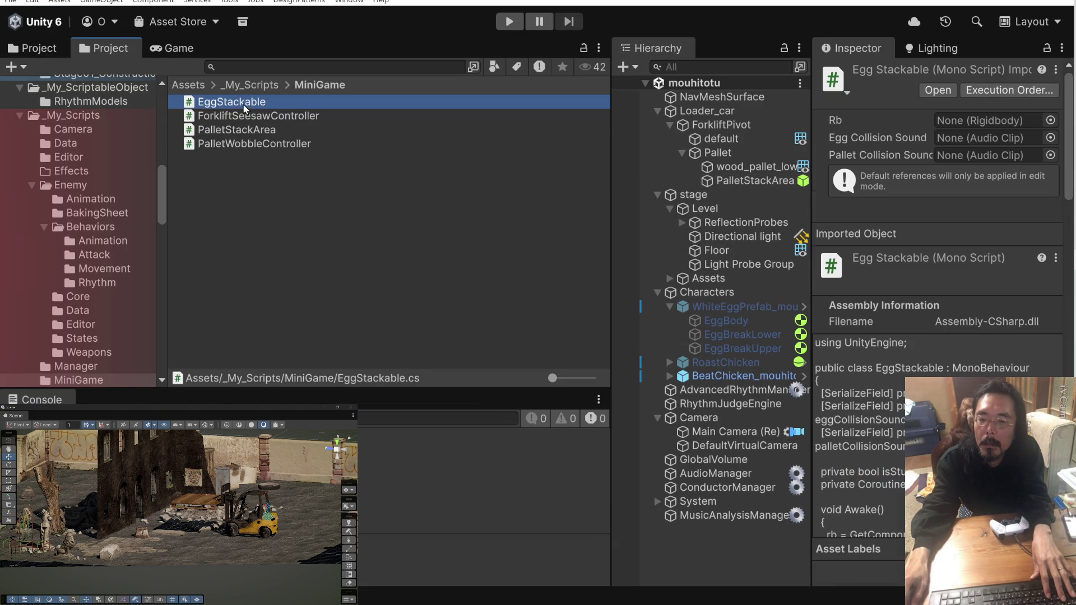
pyautogui.doubleClick(191, 106)
pyautogui.scroll(-9, 419, 300)
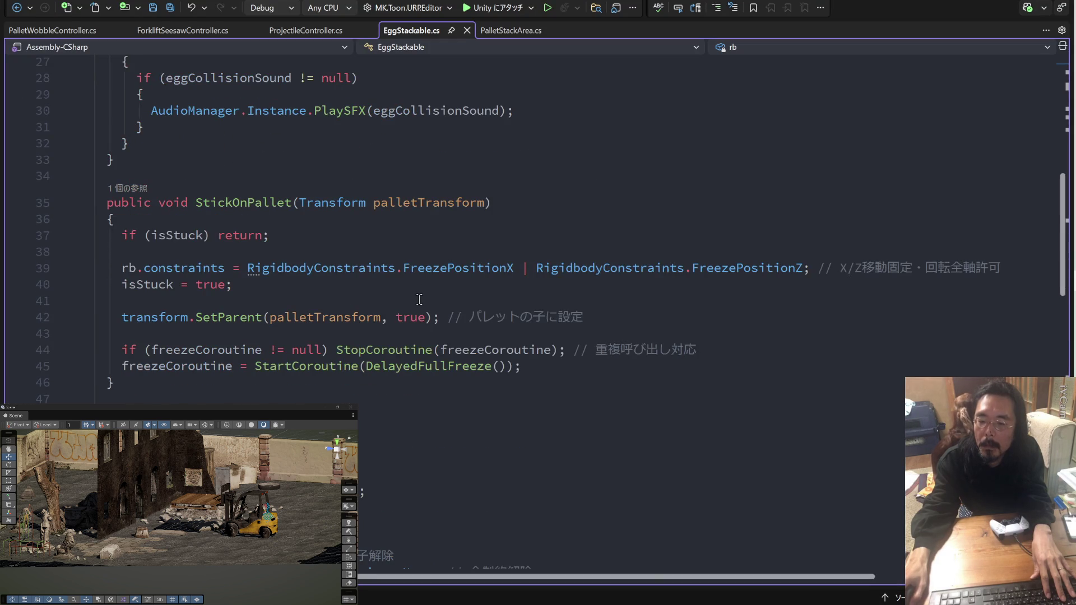
pyautogui.scroll(-8, 419, 299)
pyautogui.scroll(-8, 417, 296)
pyautogui.scroll(5, 414, 295)
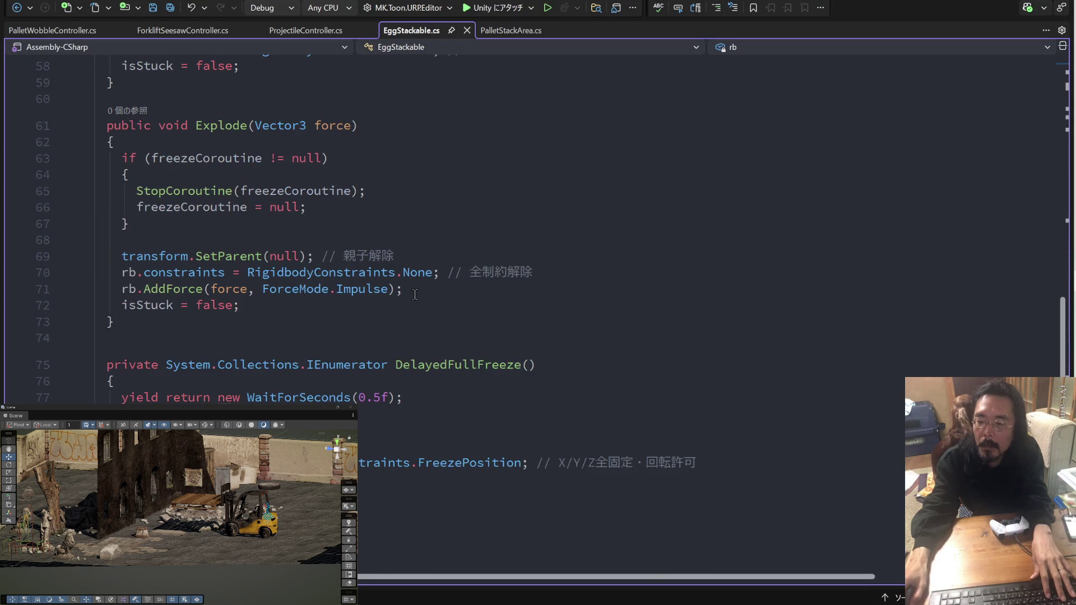
pyautogui.scroll(-2, 414, 295)
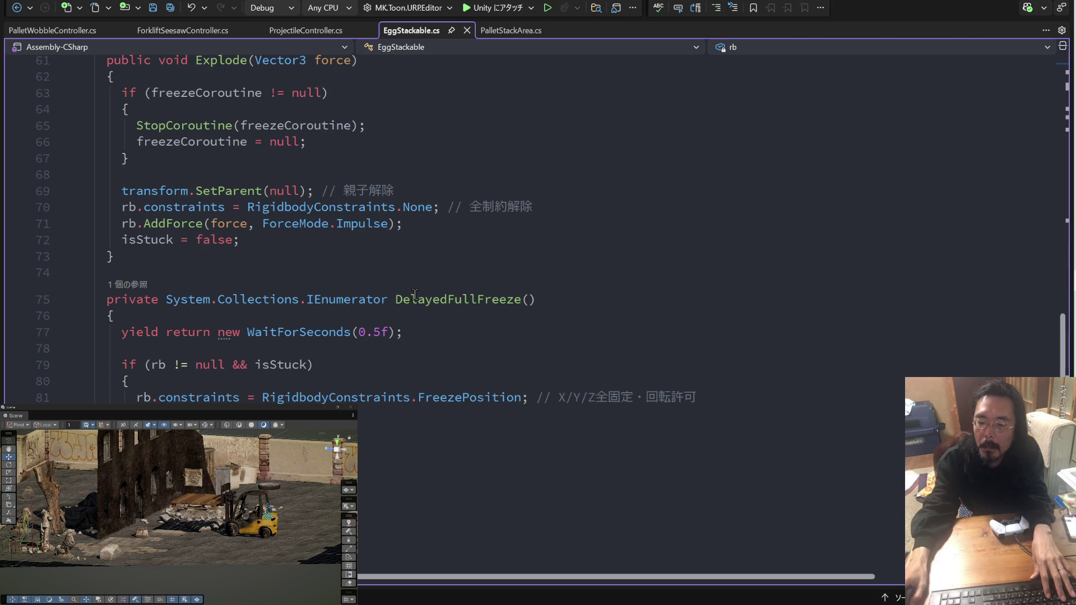
pyautogui.click(126, 286)
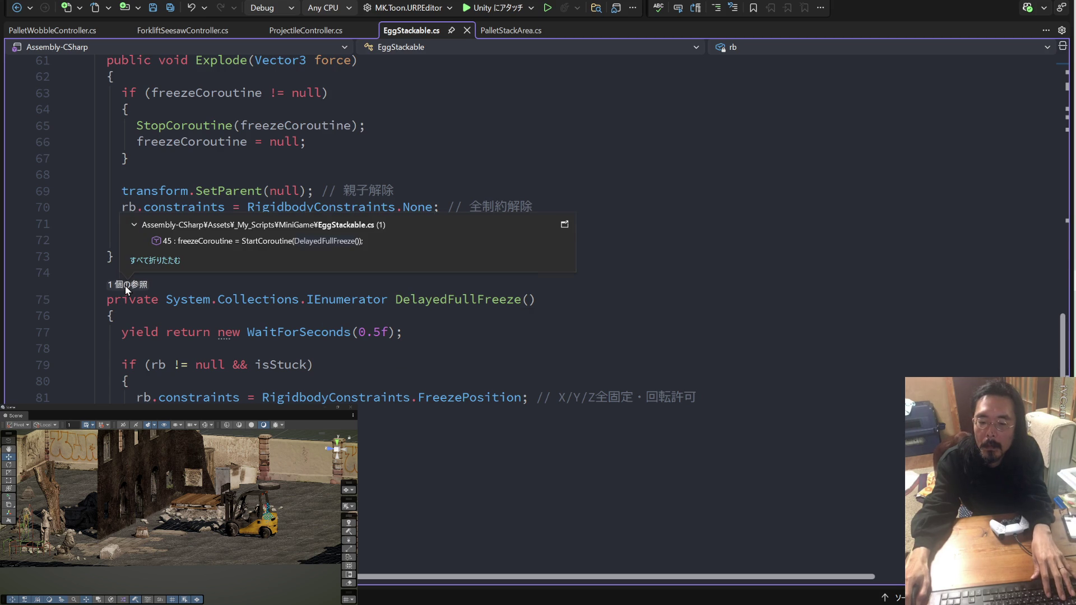
pyautogui.click(218, 242)
pyautogui.click(336, 351)
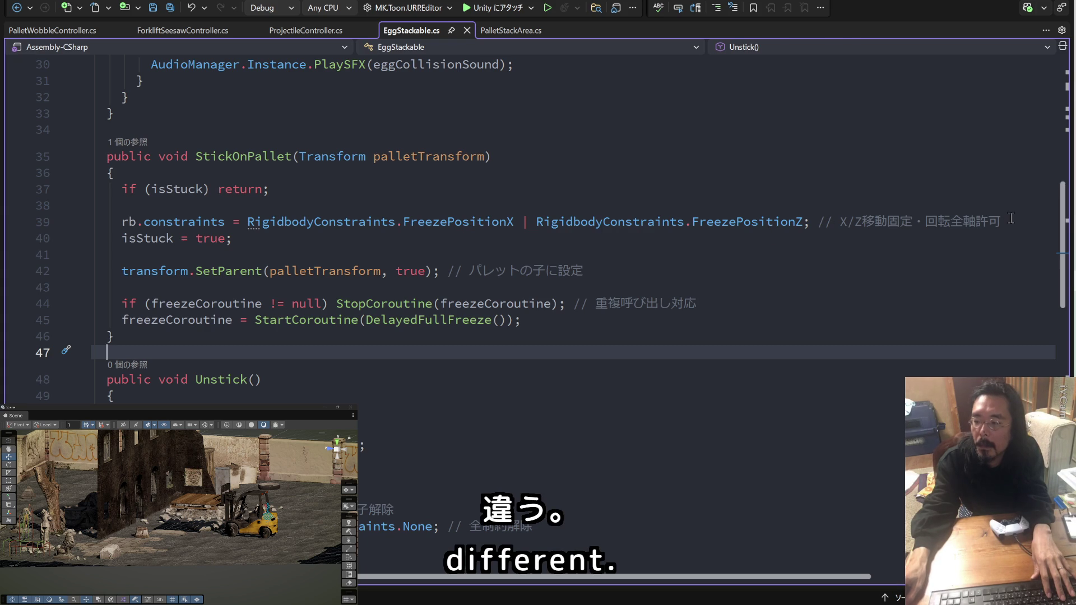
# Comment out the X/Z position freeze on line 39 of StickOnPallet and save EggStackable.cs.
pyautogui.moveTo(1011, 218); pyautogui.dragTo(285, 221)
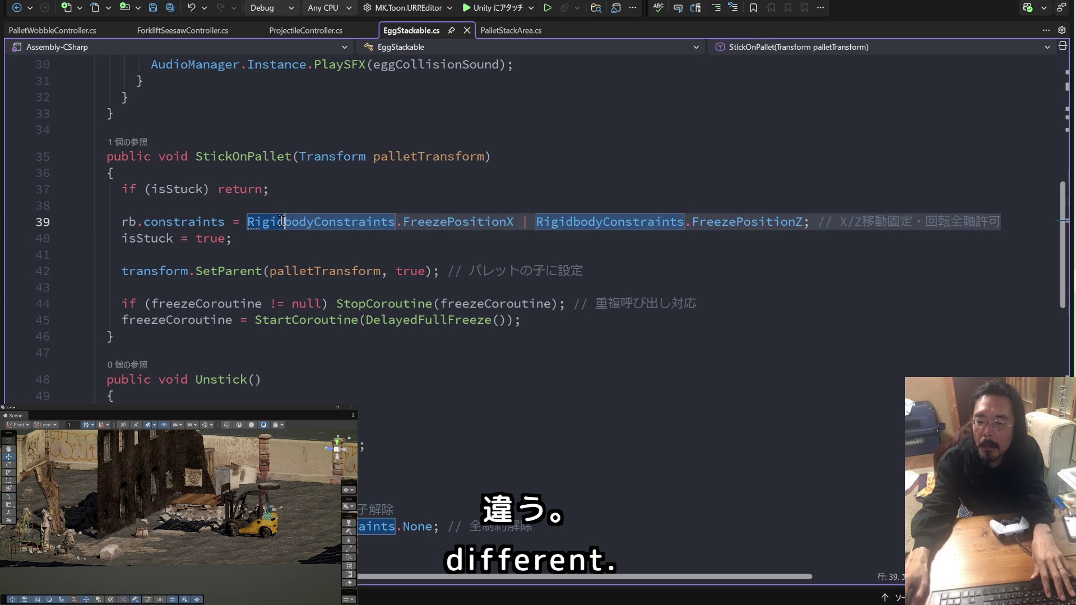
pyautogui.hotkey('shift', 'Home')
pyautogui.hotkey('shift', 'Home')
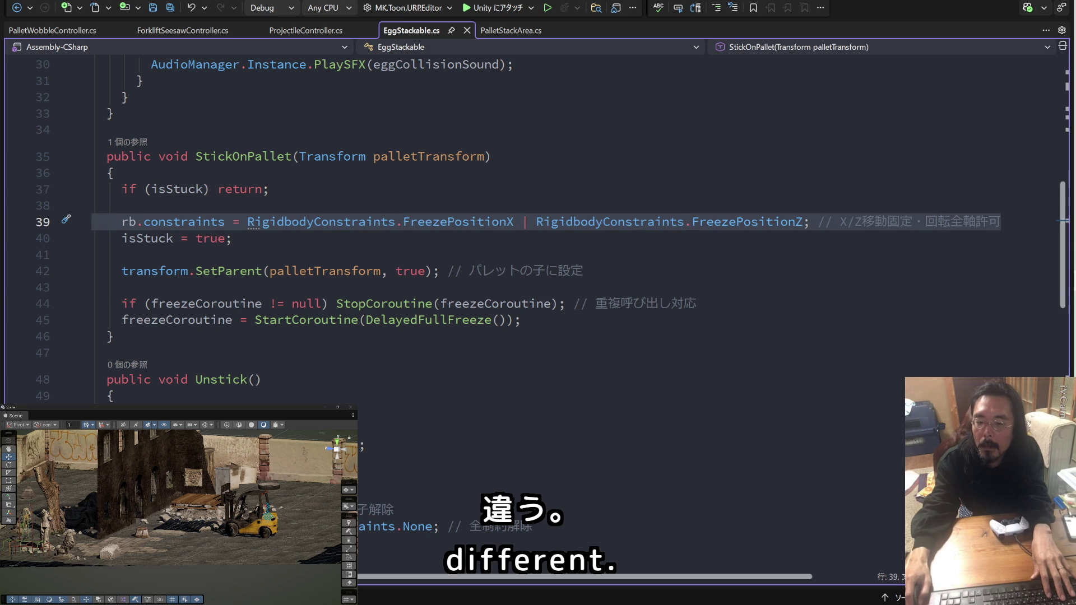
pyautogui.click(121, 221)
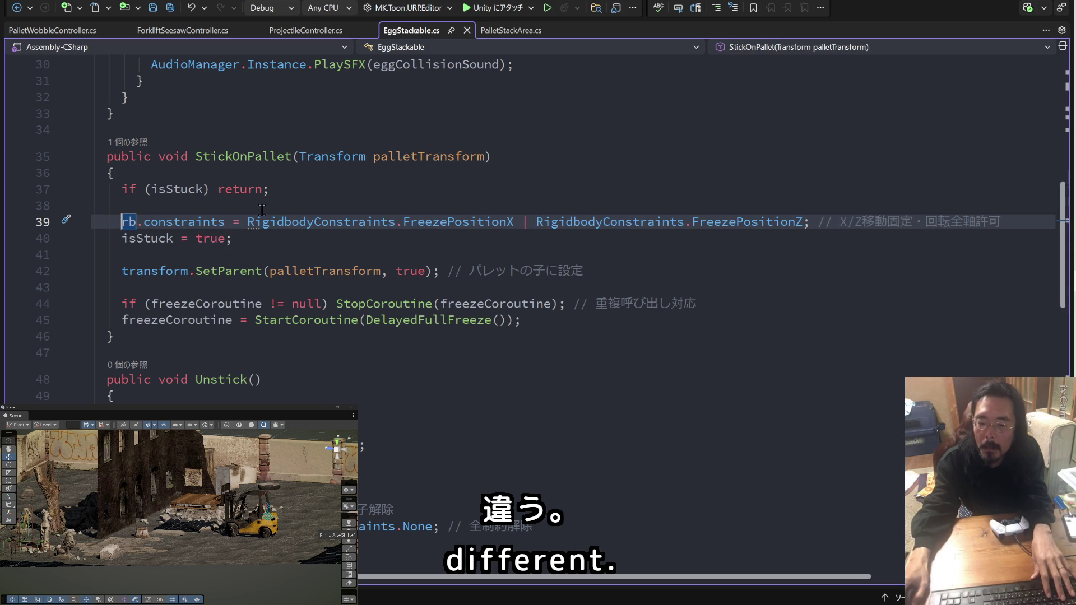
pyautogui.write('//')
pyautogui.hotkey('ctrl', 's')
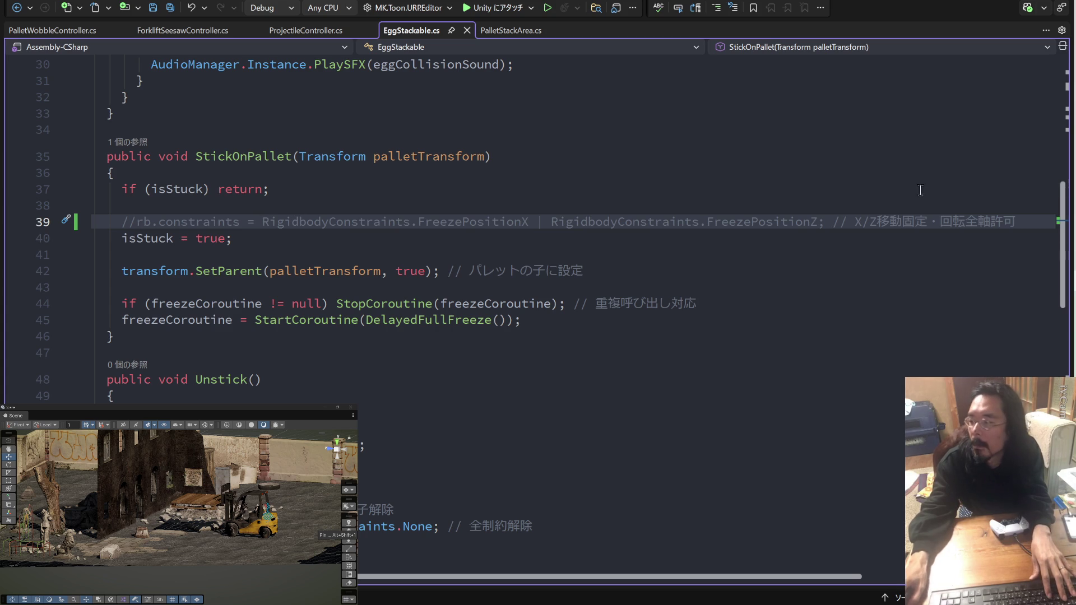
pyautogui.hotkey('alt', 'Tab')
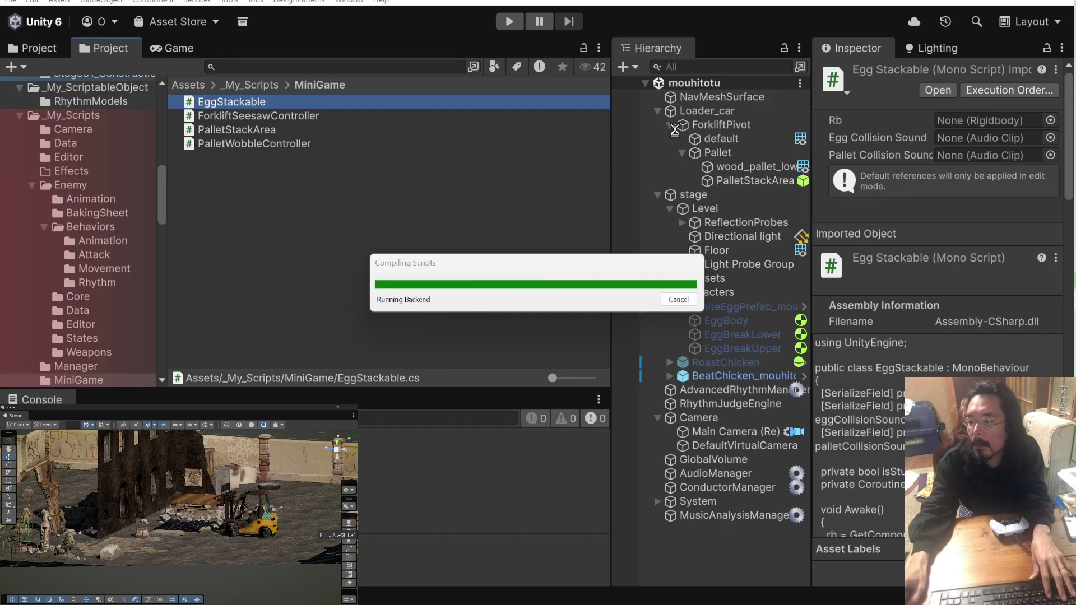
# Run and stop a quick Play test, then select BeatChicken in the scene.
pyautogui.click(514, 22)
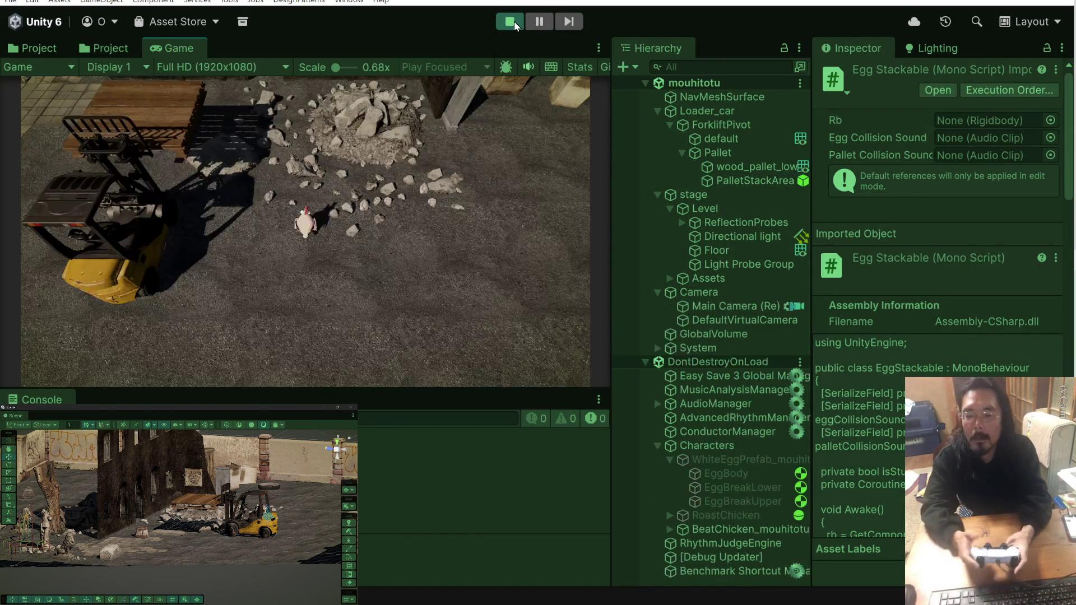
pyautogui.click(513, 22)
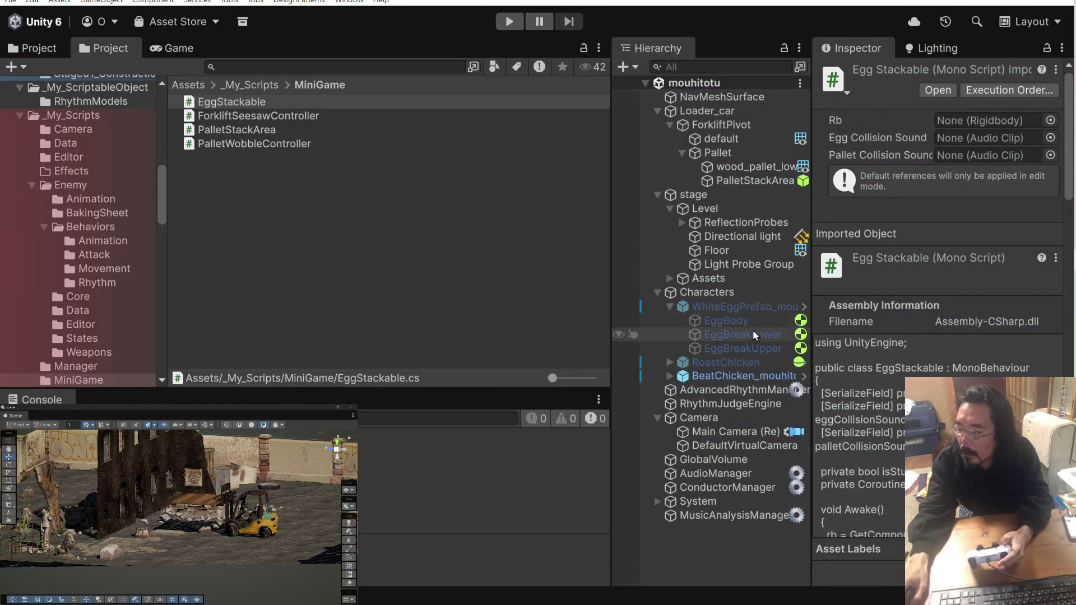
pyautogui.click(754, 382)
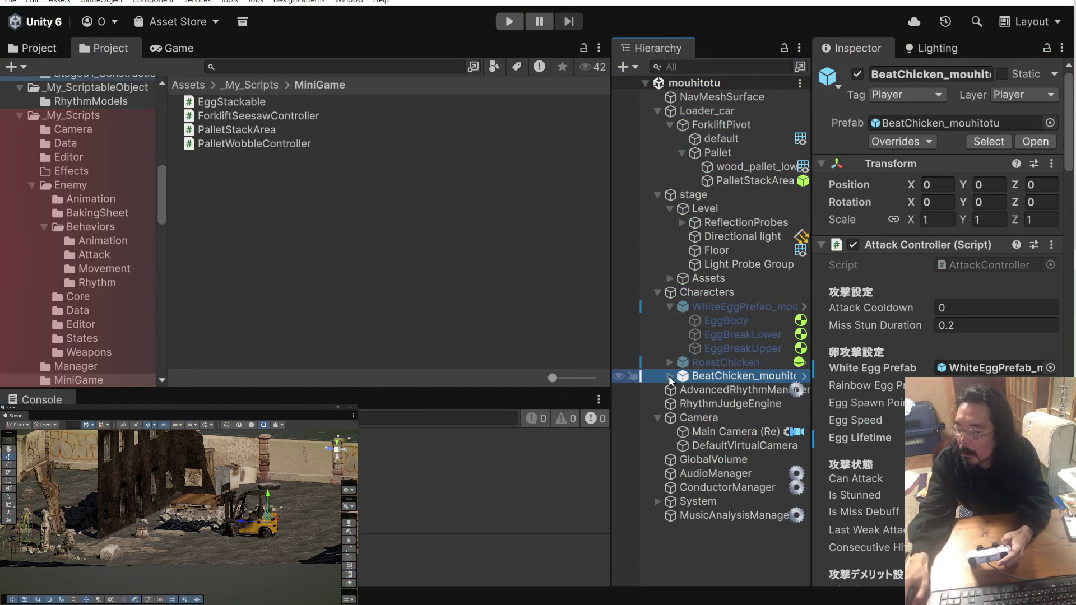
# Open the BeatChicken prefab, set Egg Speed to 1, and play-test it.
pyautogui.press('Right')
pyautogui.click(795, 378)
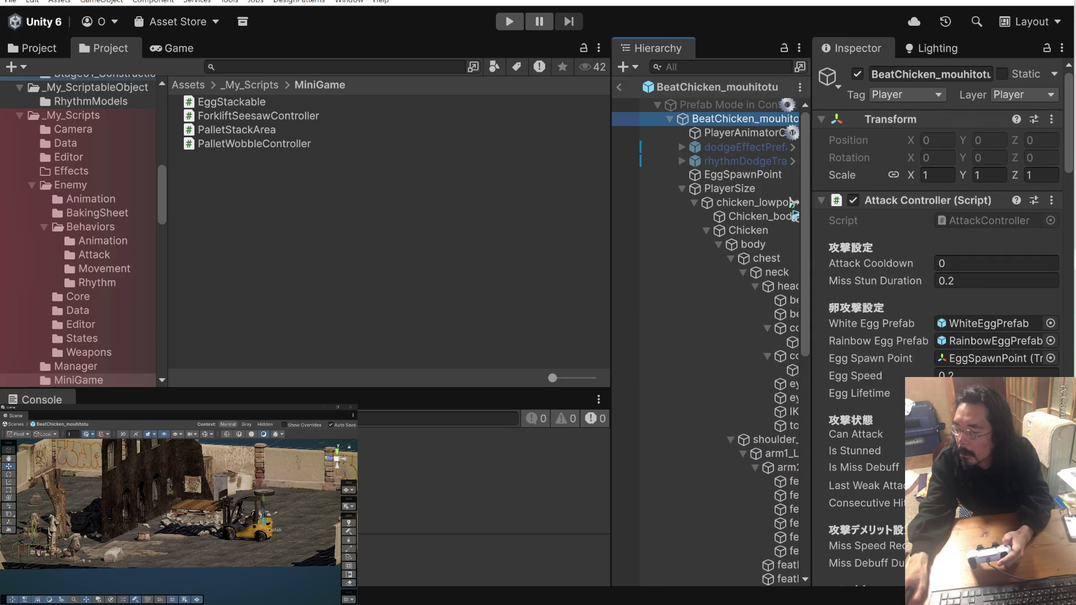
pyautogui.click(951, 375)
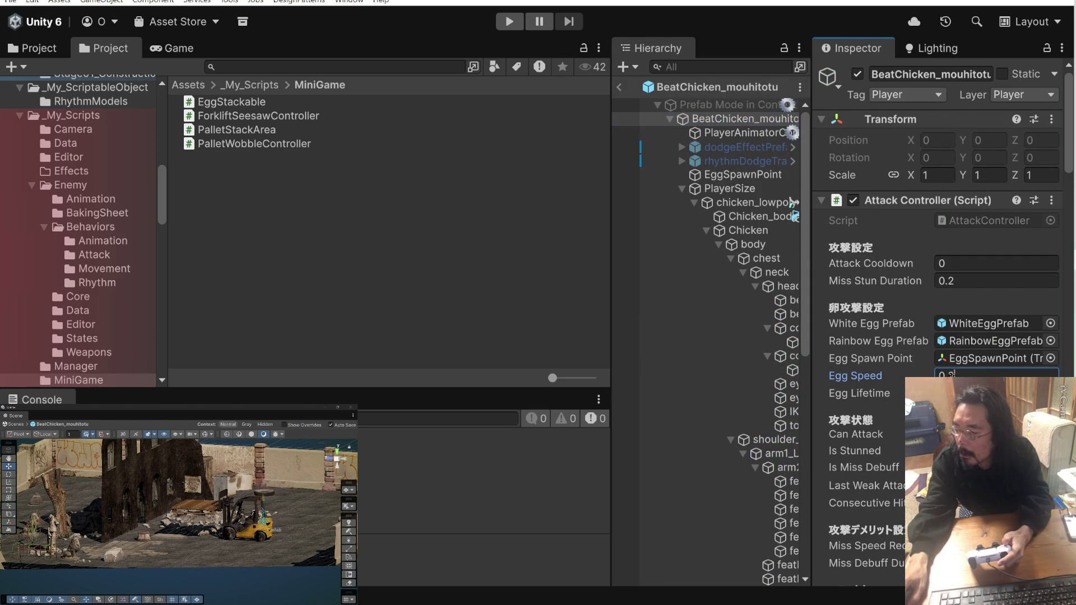
pyautogui.write('1')
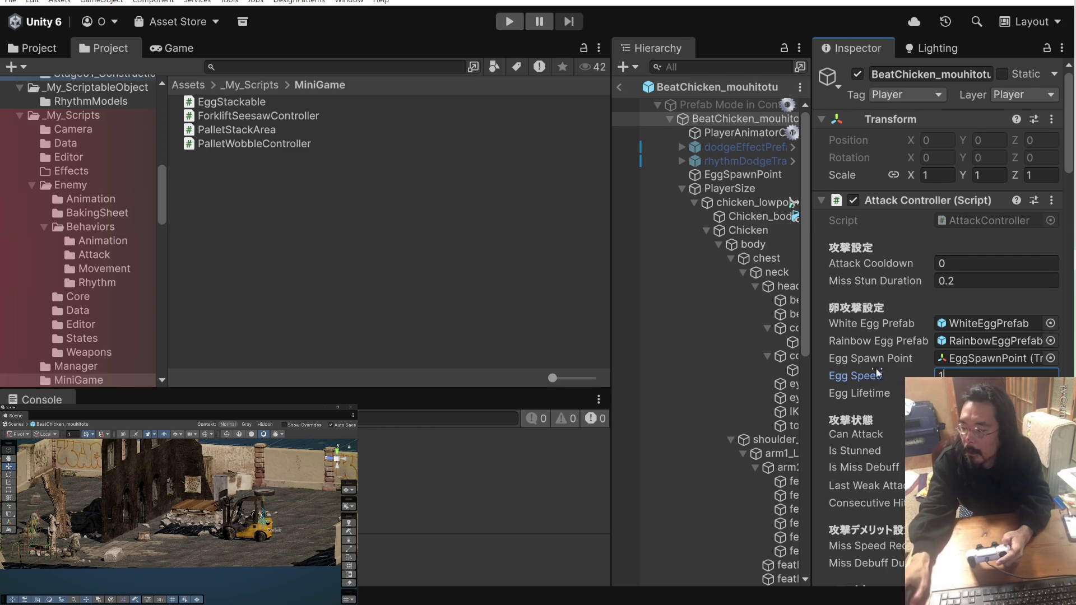
pyautogui.click(508, 23)
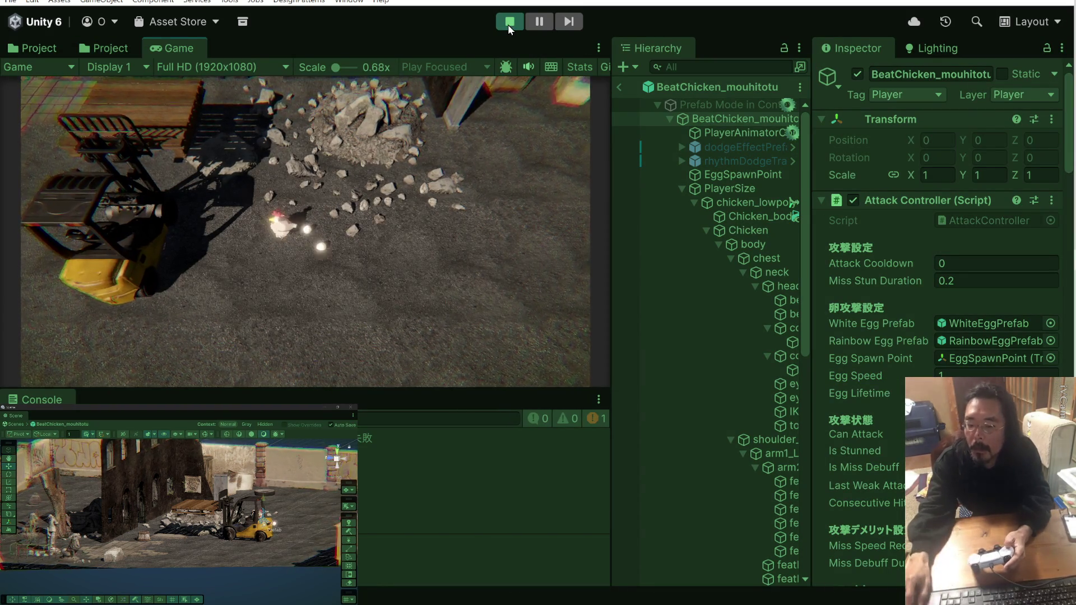
pyautogui.click(508, 25)
# Set Egg Speed to 2 and play-test the game.
pyautogui.click(921, 374)
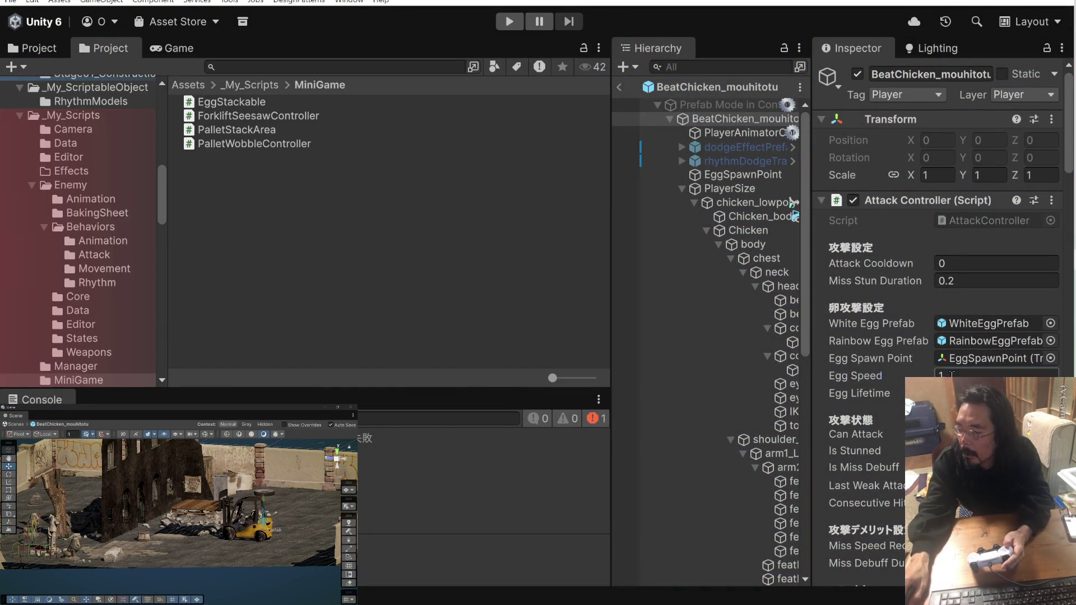
pyautogui.write('2')
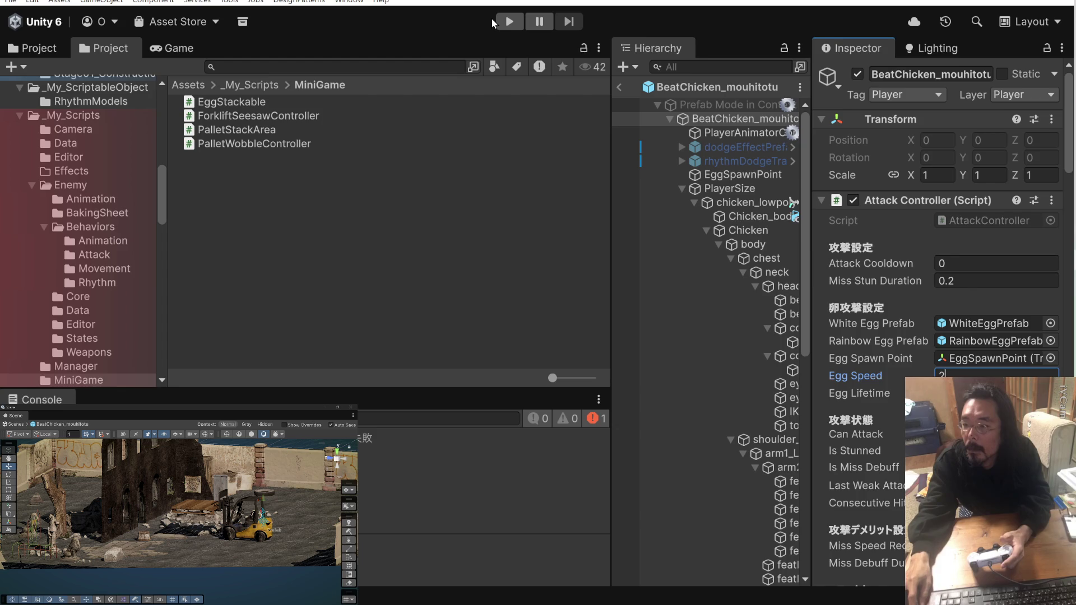
pyautogui.click(509, 22)
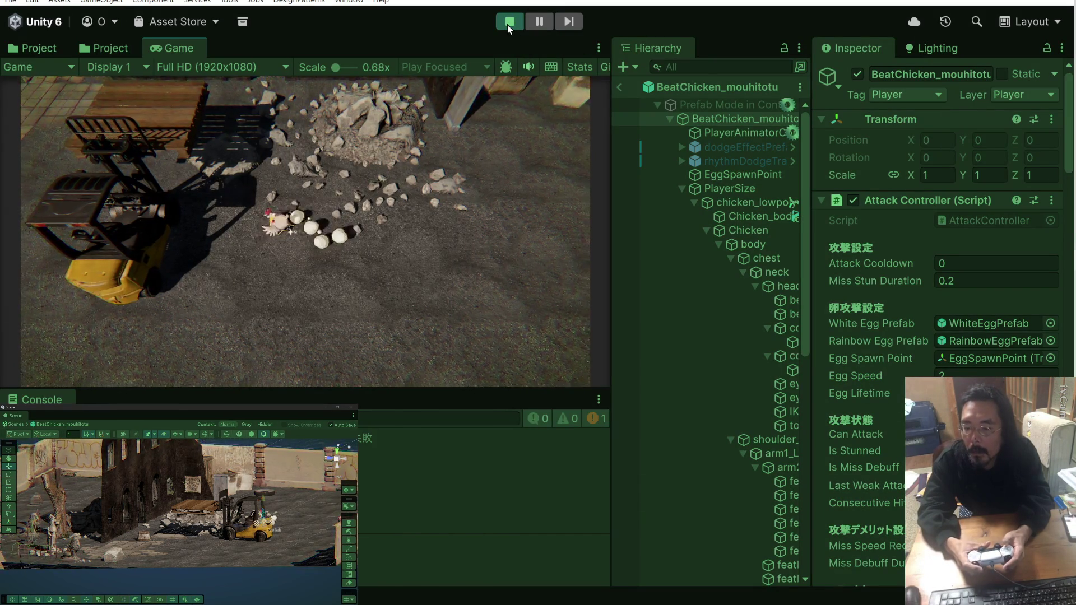
pyautogui.click(506, 24)
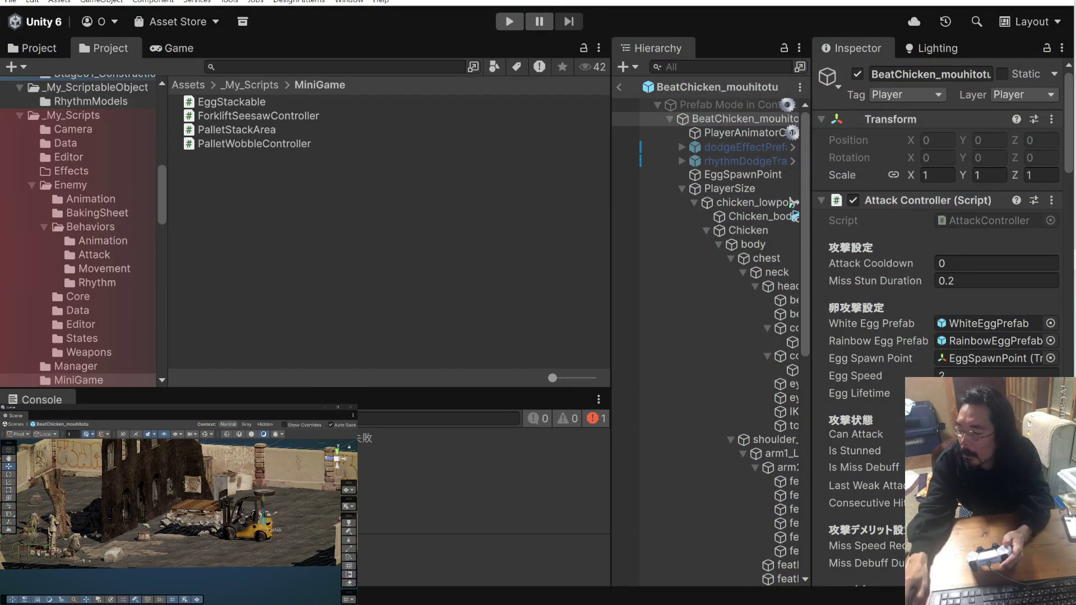
# Set Egg Speed to 5 and play-test the game again.
pyautogui.click(878, 375)
pyautogui.write('5')
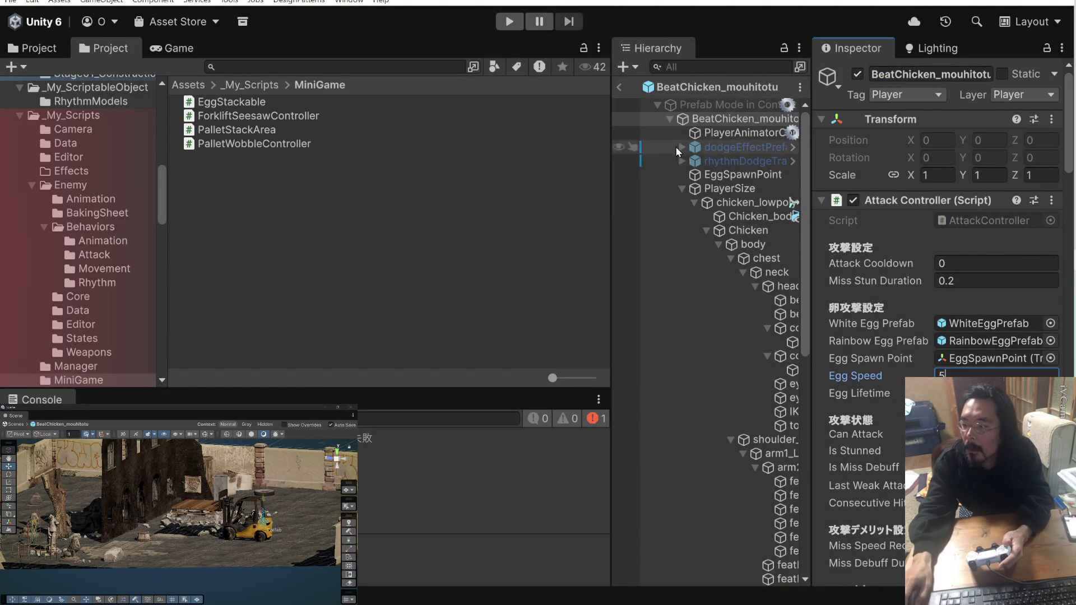
pyautogui.click(507, 25)
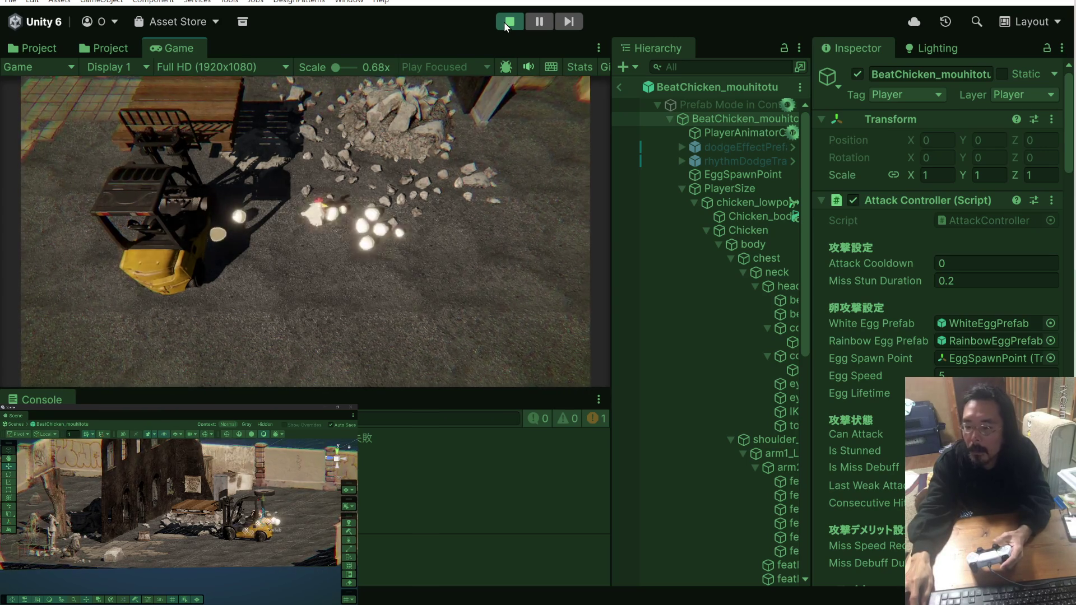
pyautogui.click(508, 22)
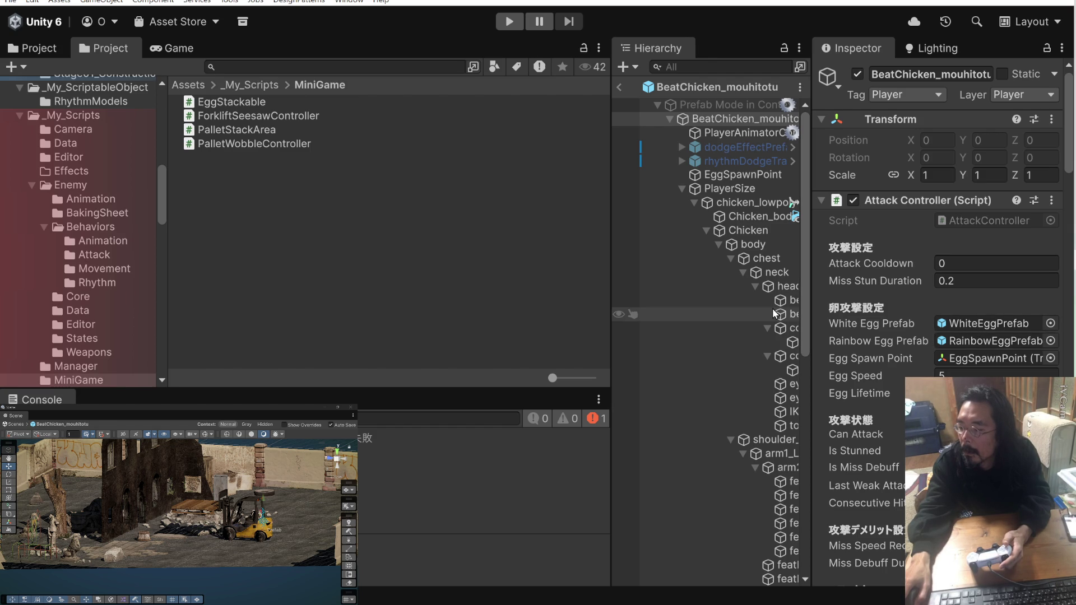
# Widen the Inspector and assign WhiteEggPrefab_mouhitotu as the White Egg Prefab.
pyautogui.scroll(-3, 772, 308)
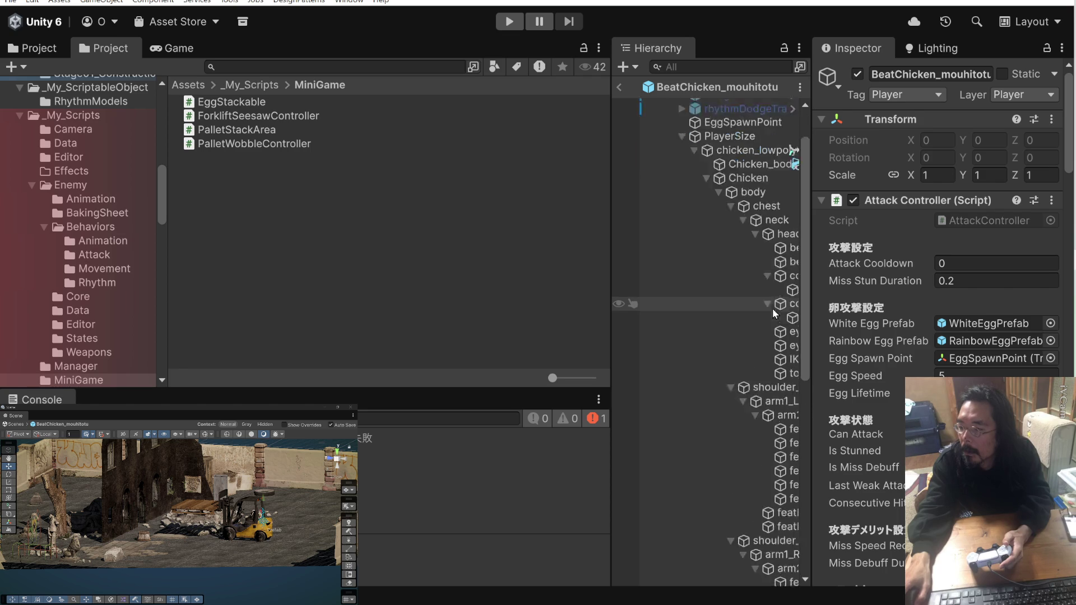
pyautogui.scroll(3, 772, 308)
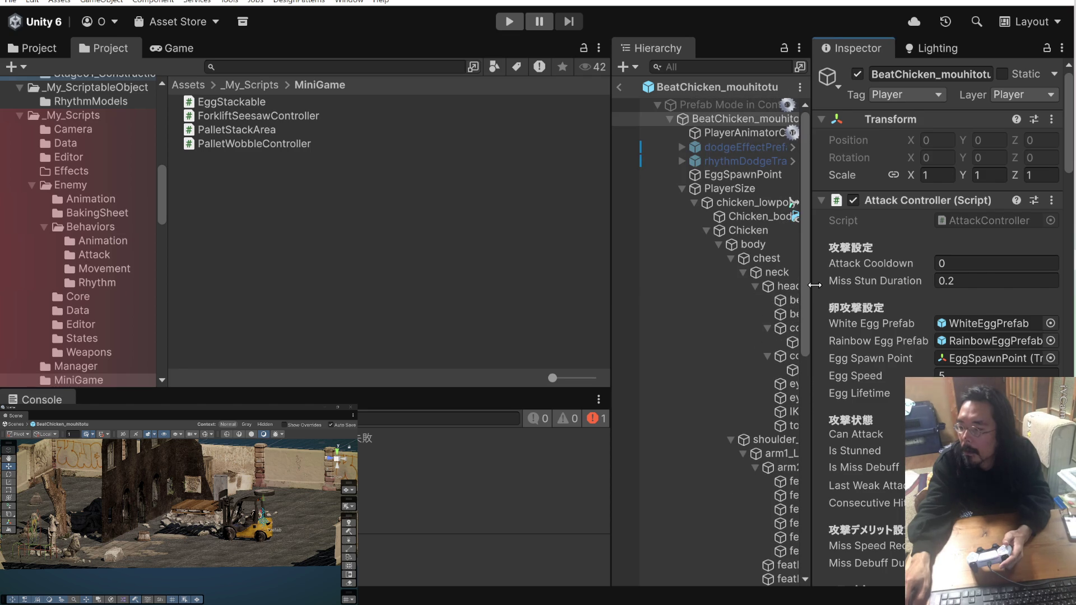
pyautogui.moveTo(814, 285); pyautogui.dragTo(846, 286)
pyautogui.scroll(-10, 796, 284)
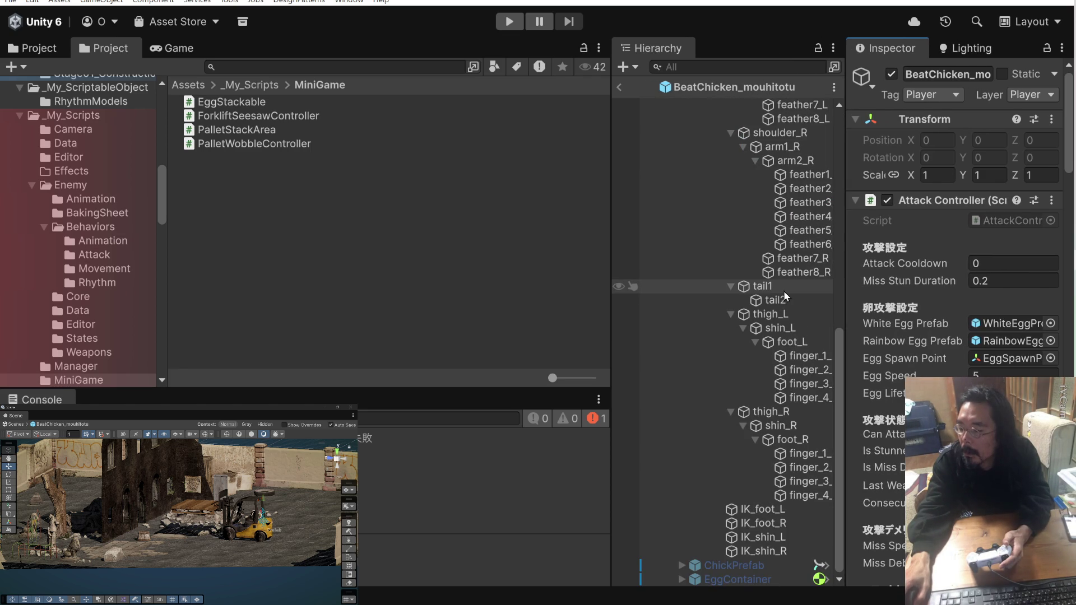
pyautogui.scroll(10, 782, 291)
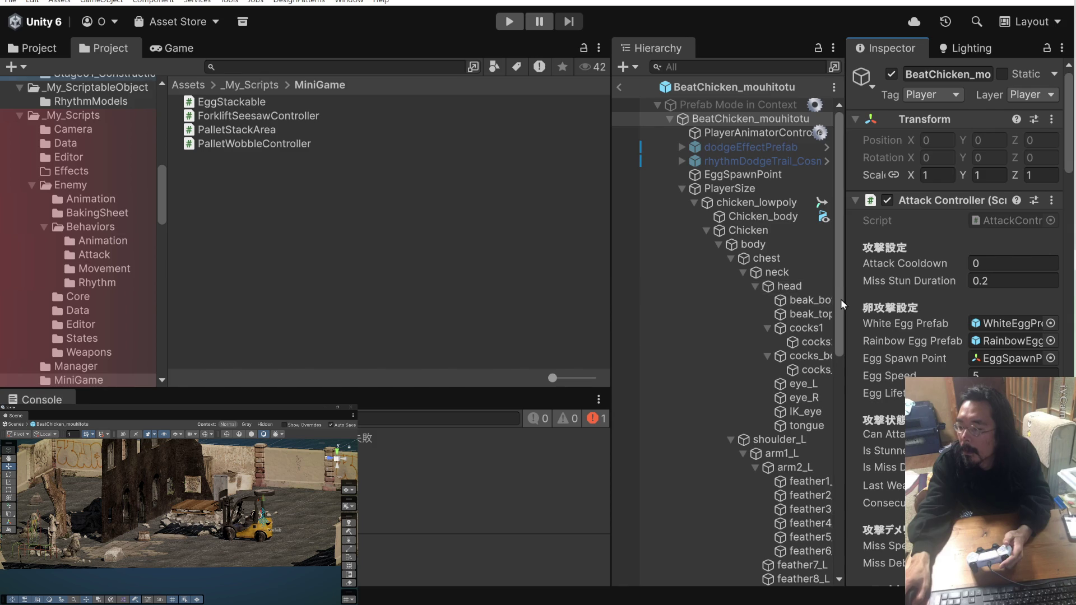
pyautogui.moveTo(842, 298); pyautogui.dragTo(806, 298)
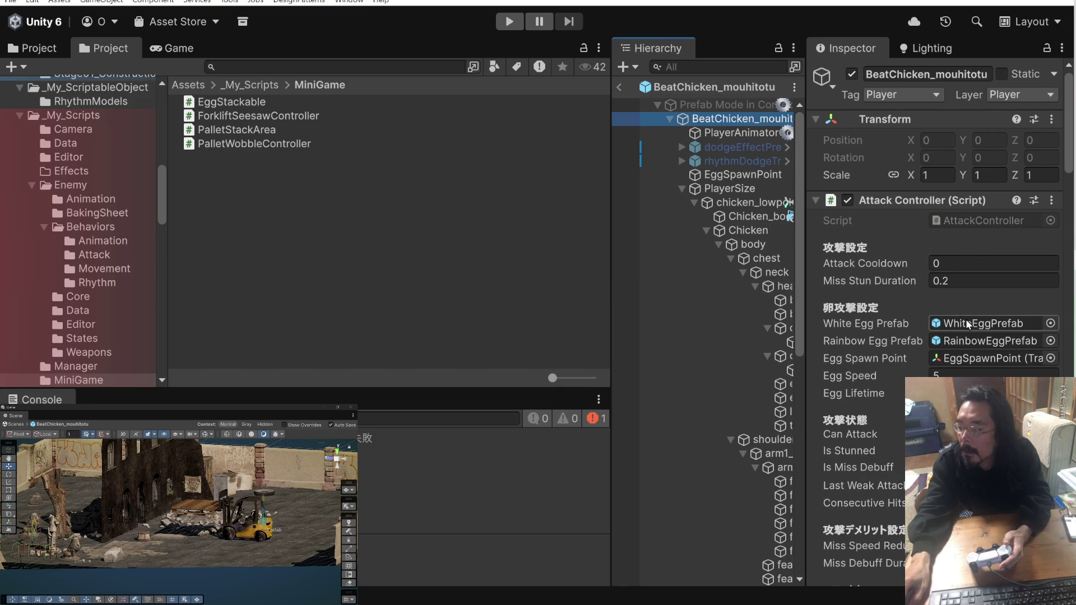
pyautogui.click(966, 321)
pyautogui.moveTo(968, 291); pyautogui.dragTo(981, 323)
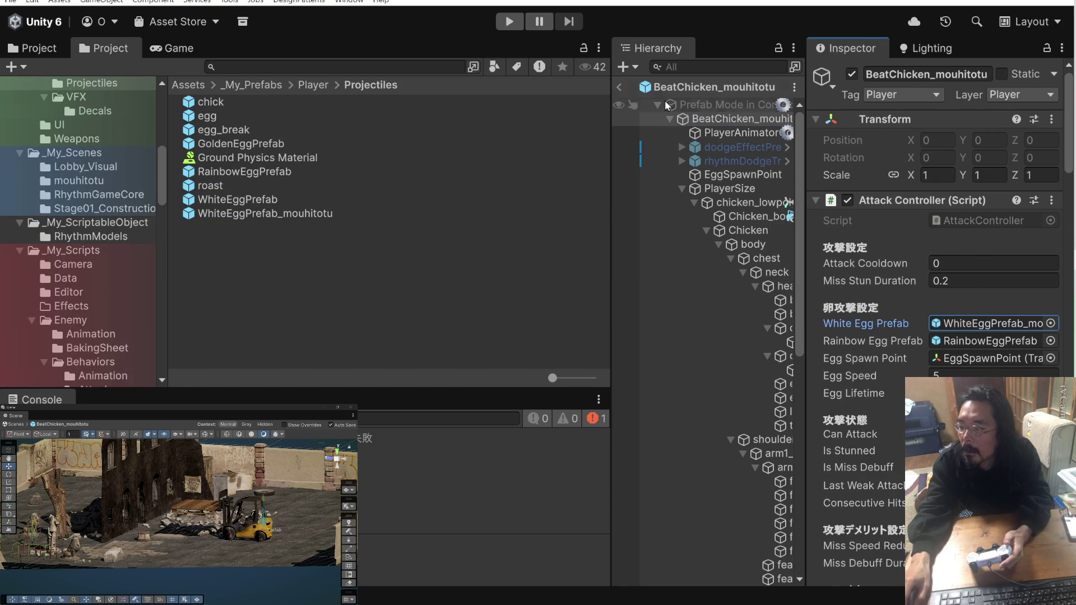
# Exit Prefab Mode back to the mouhitotu scene and select the WhiteEggPrefab_mouhitotu asset.
pyautogui.click(623, 86)
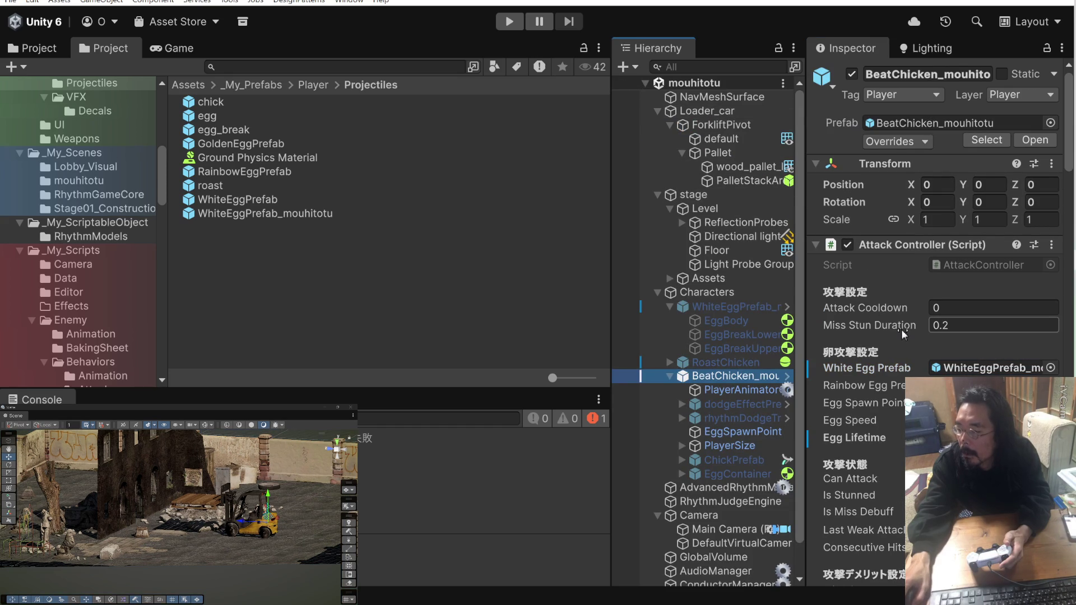
pyautogui.click(964, 367)
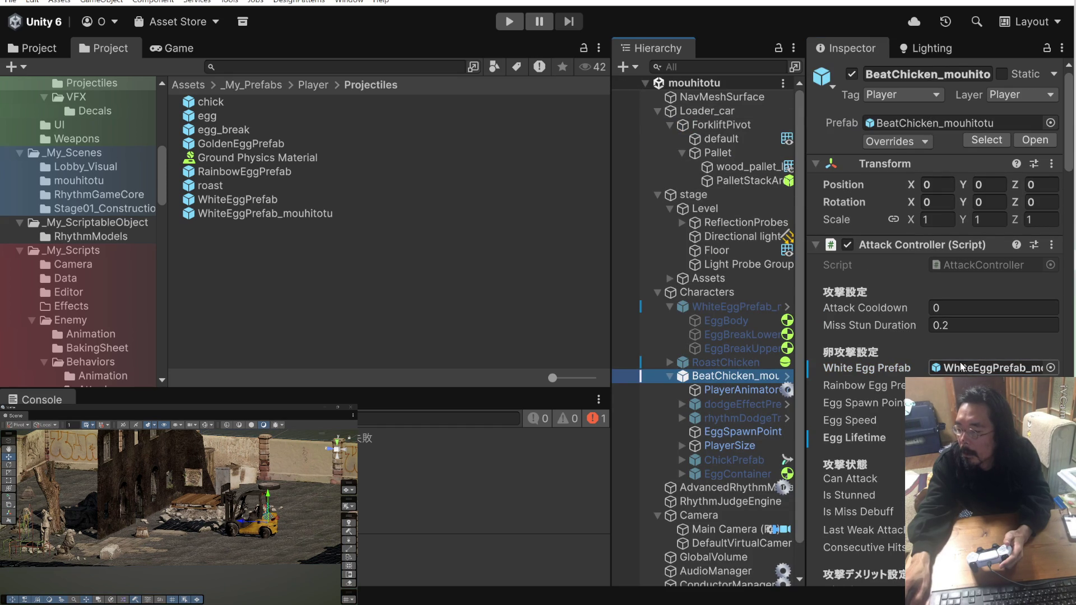
pyautogui.click(304, 213)
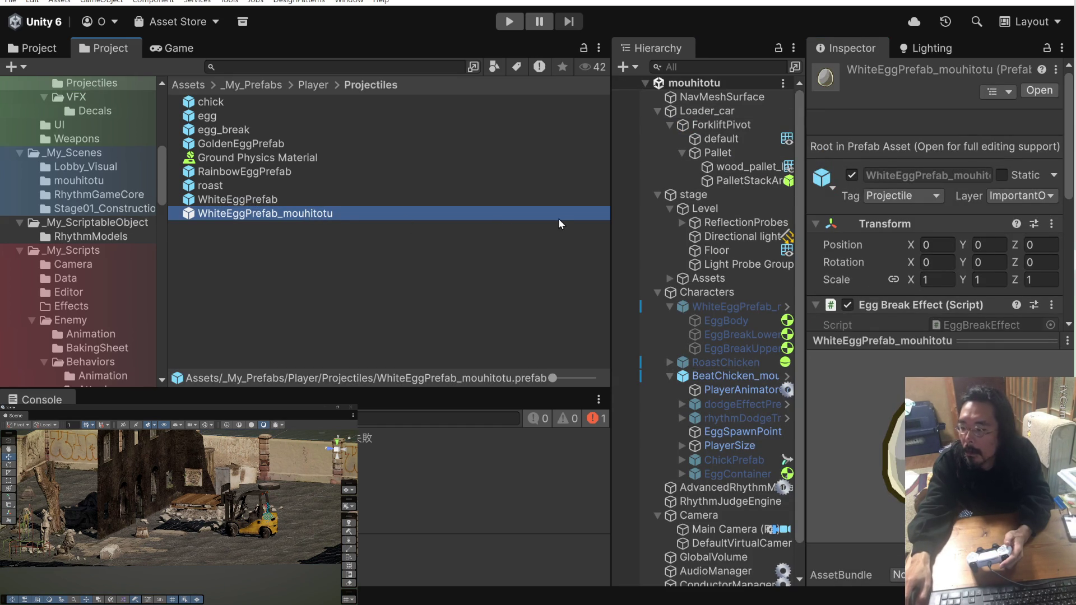
# Set WhiteEggPrefab_mouhitotu's EggBody Rigidbody mass to 20, check its other parts, and exit the prefab.
pyautogui.doubleClick(189, 212)
pyautogui.click(771, 117)
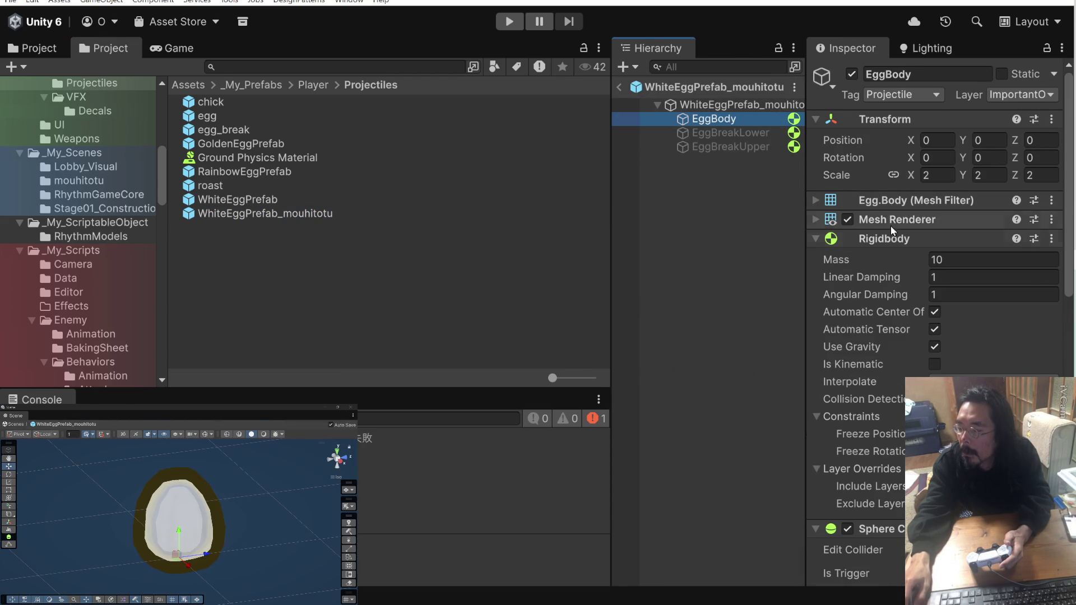
pyautogui.click(936, 260)
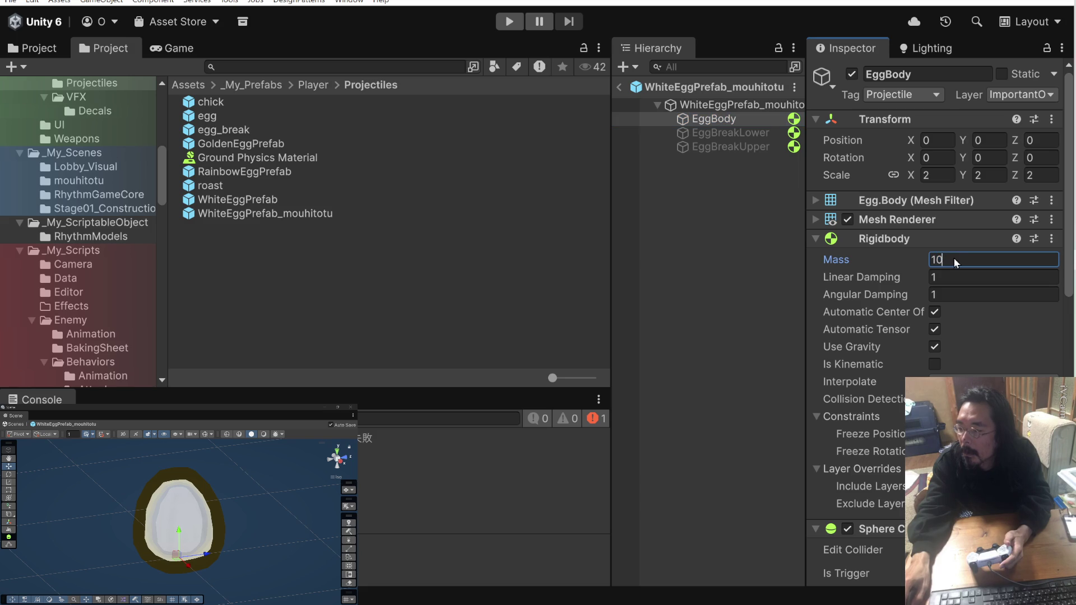
pyautogui.write('20')
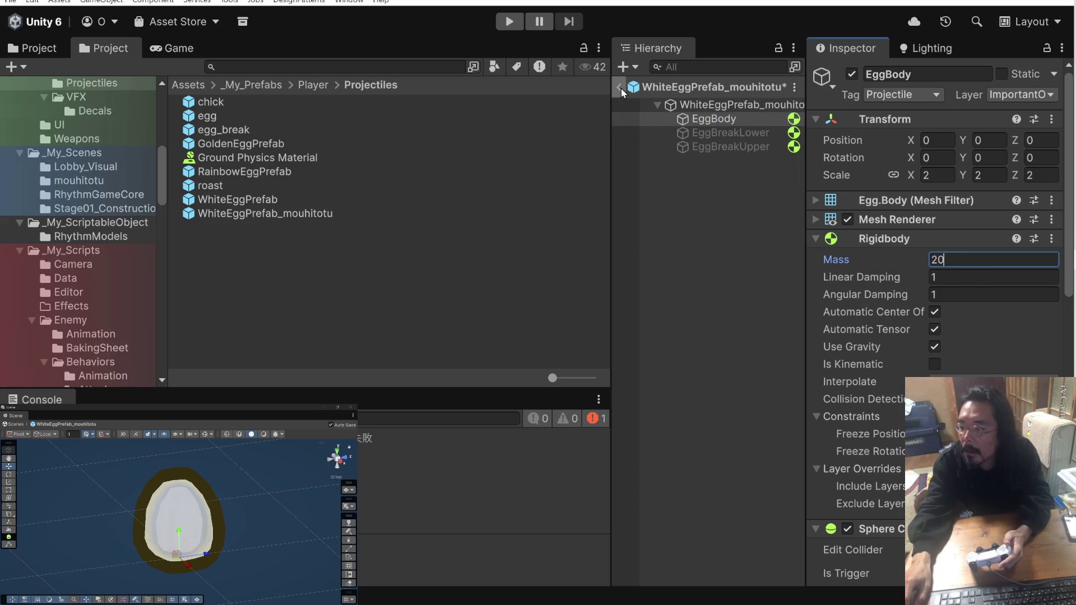
pyautogui.click(699, 105)
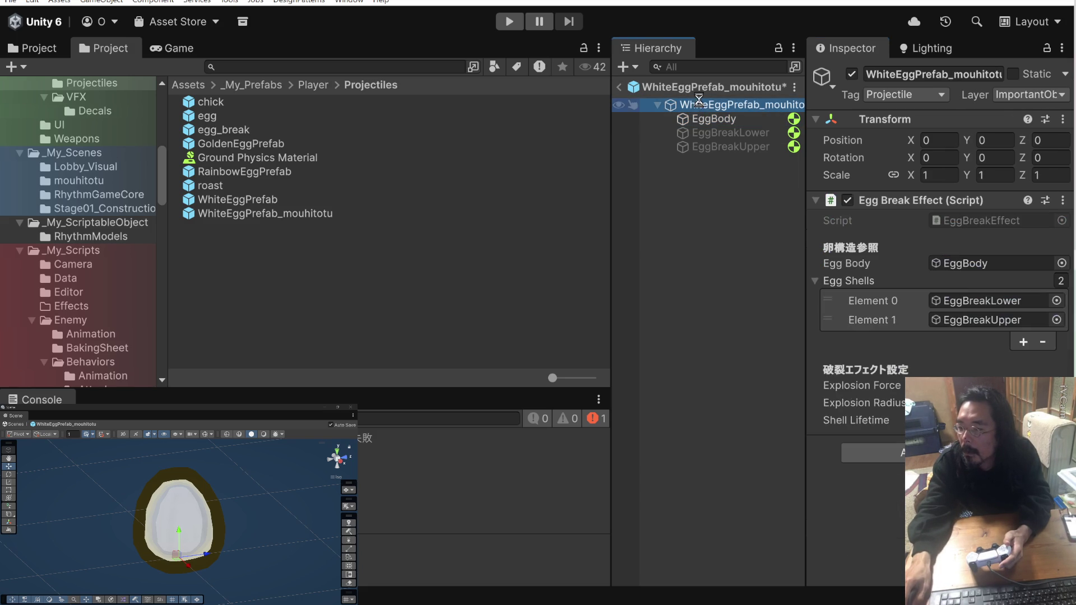
pyautogui.click(698, 119)
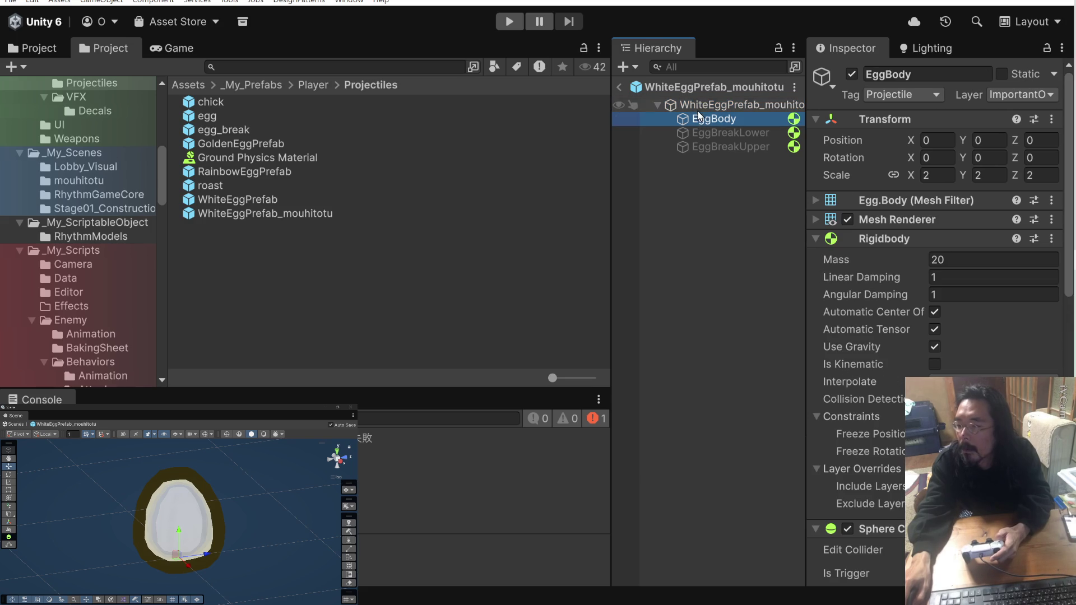
pyautogui.click(699, 134)
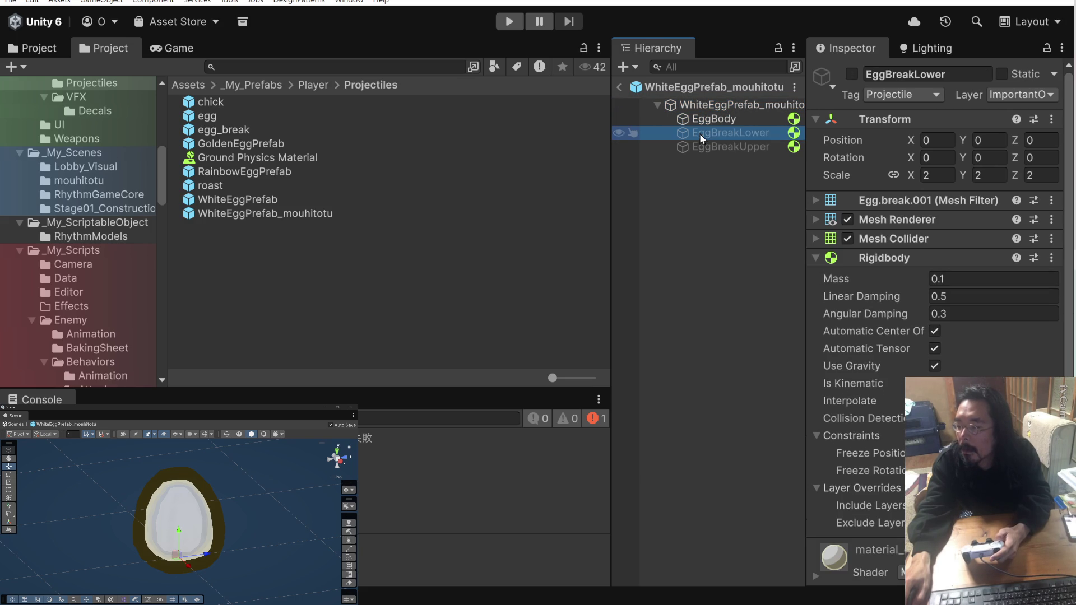
pyautogui.click(620, 87)
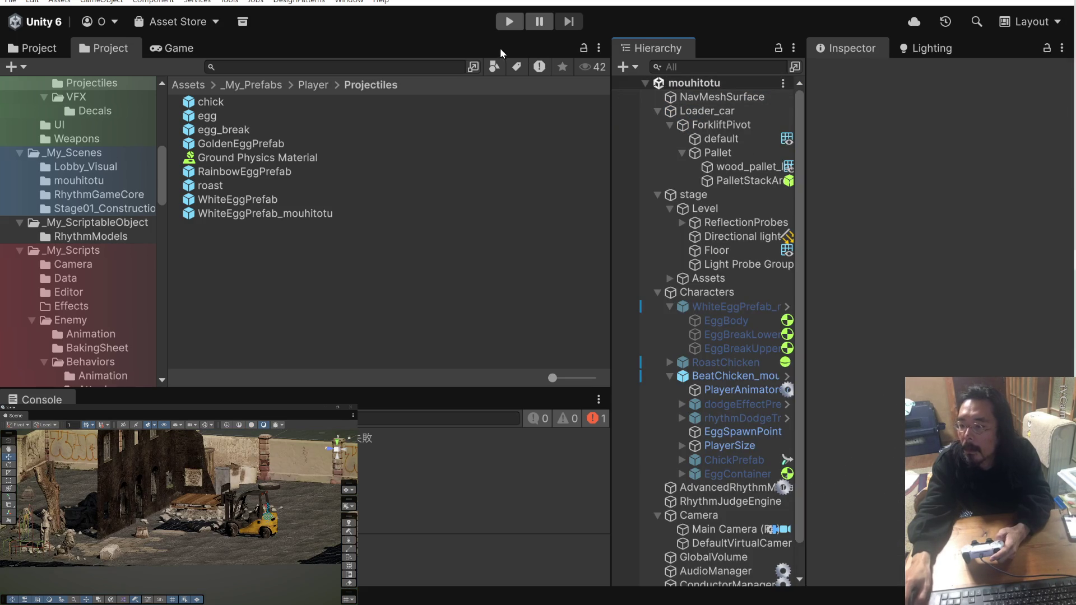
pyautogui.click(507, 22)
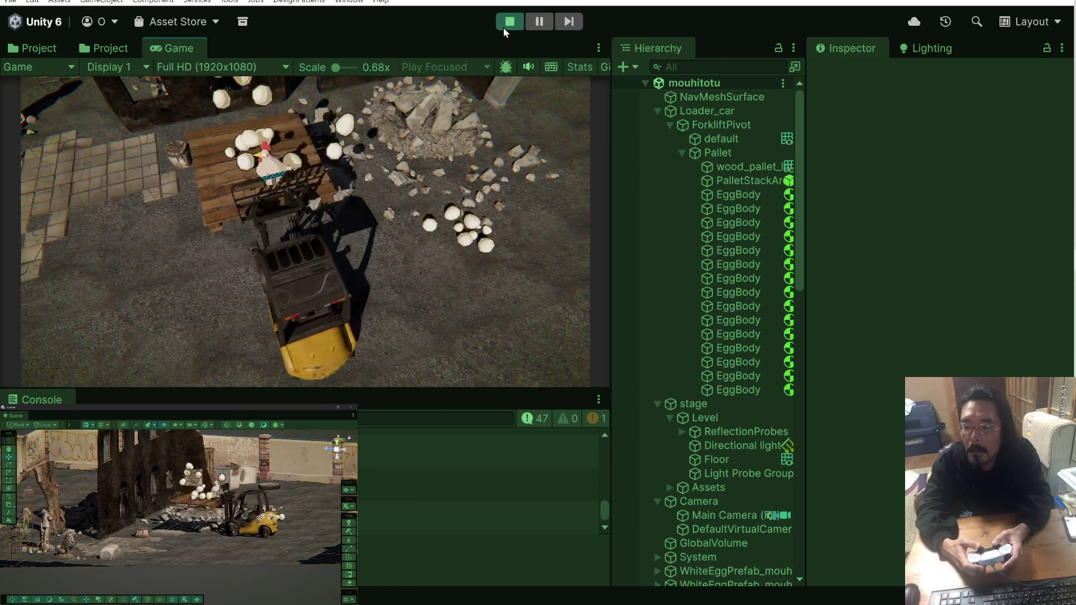
pyautogui.click(503, 28)
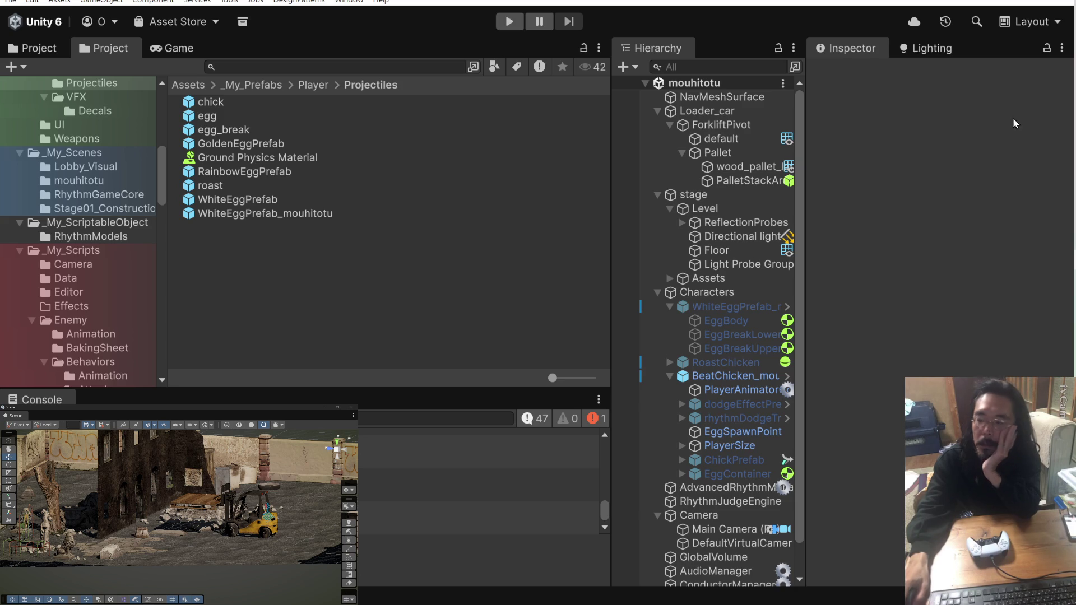
# In EggStackable.cs, select the commented FreezePositionX | FreezePositionZ constraints line 39.
pyautogui.hotkey('alt', 'Tab')
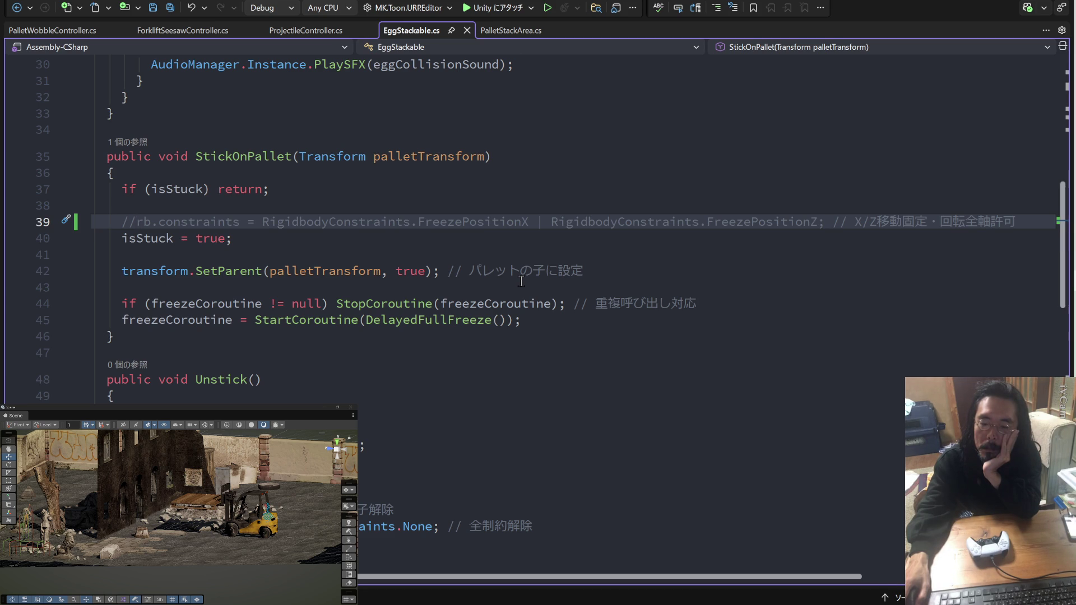
pyautogui.scroll(-5, 522, 282)
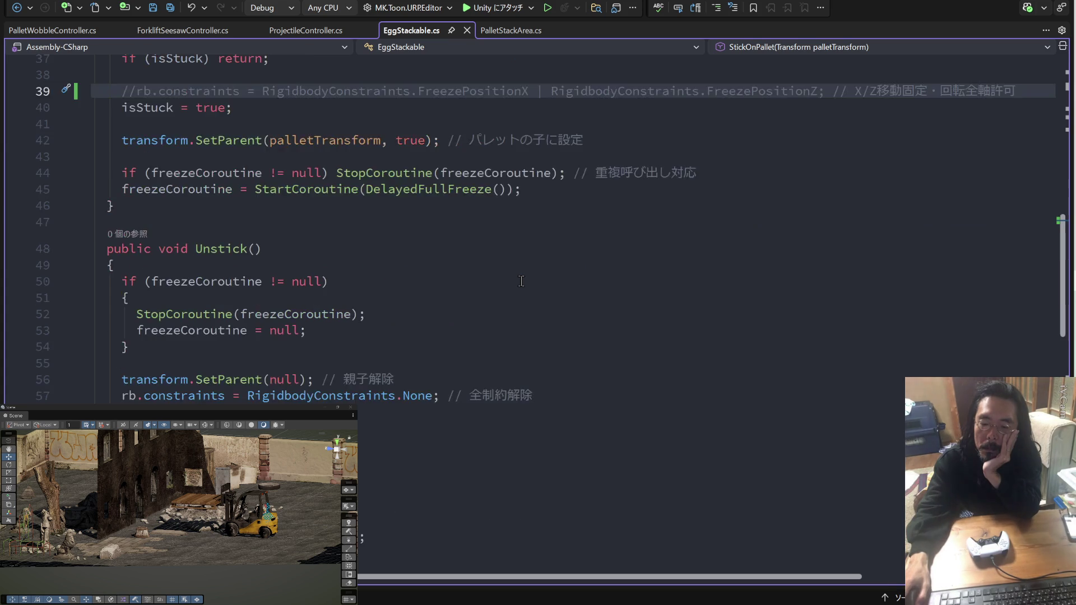
pyautogui.scroll(5, 521, 281)
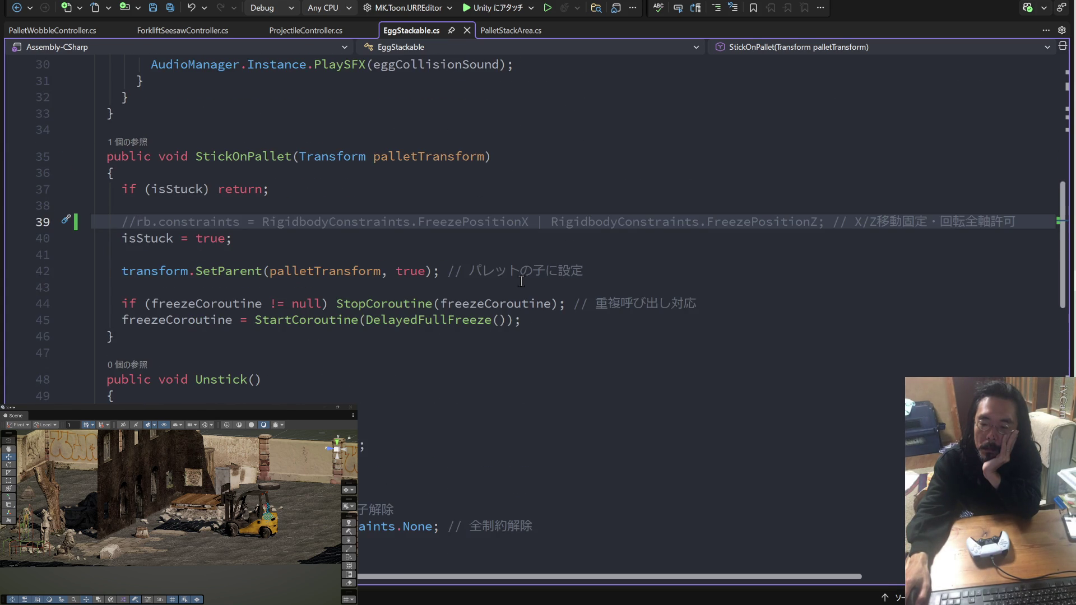
pyautogui.scroll(-6, 521, 281)
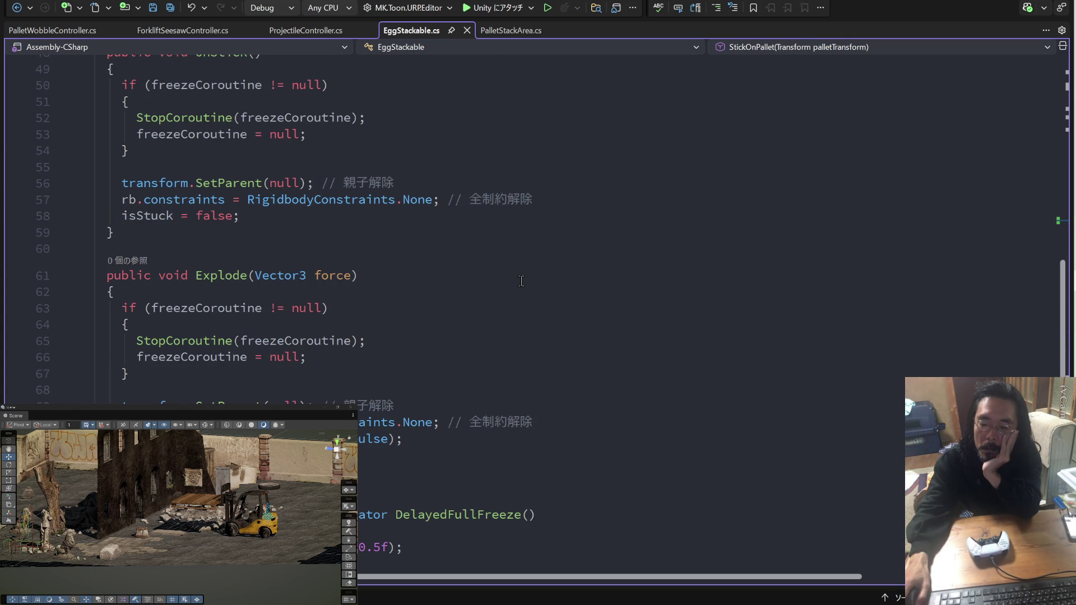
pyautogui.scroll(-7, 521, 282)
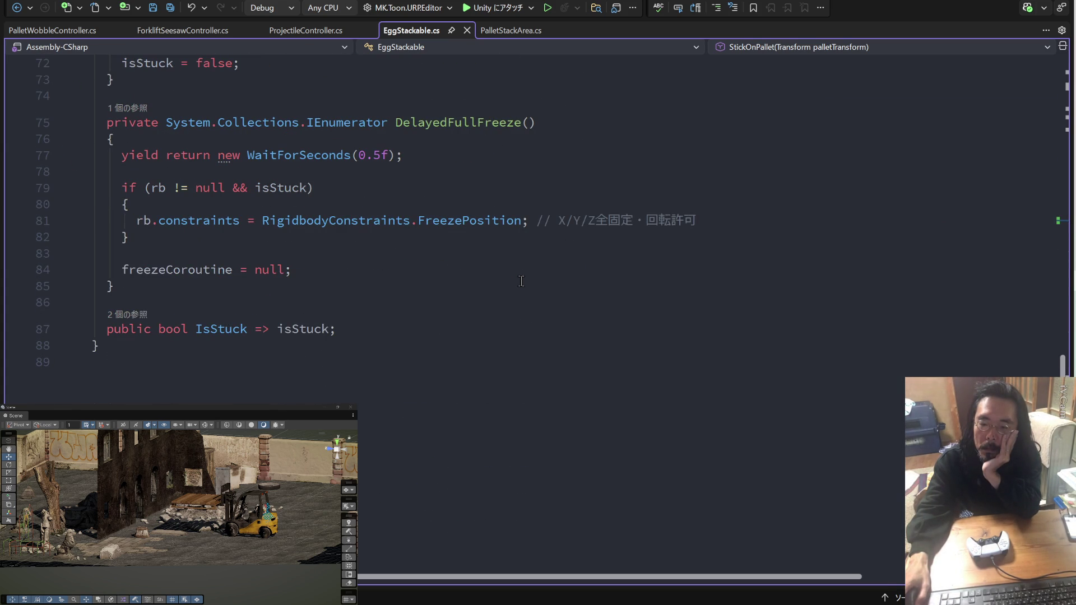
pyautogui.scroll(15, 521, 281)
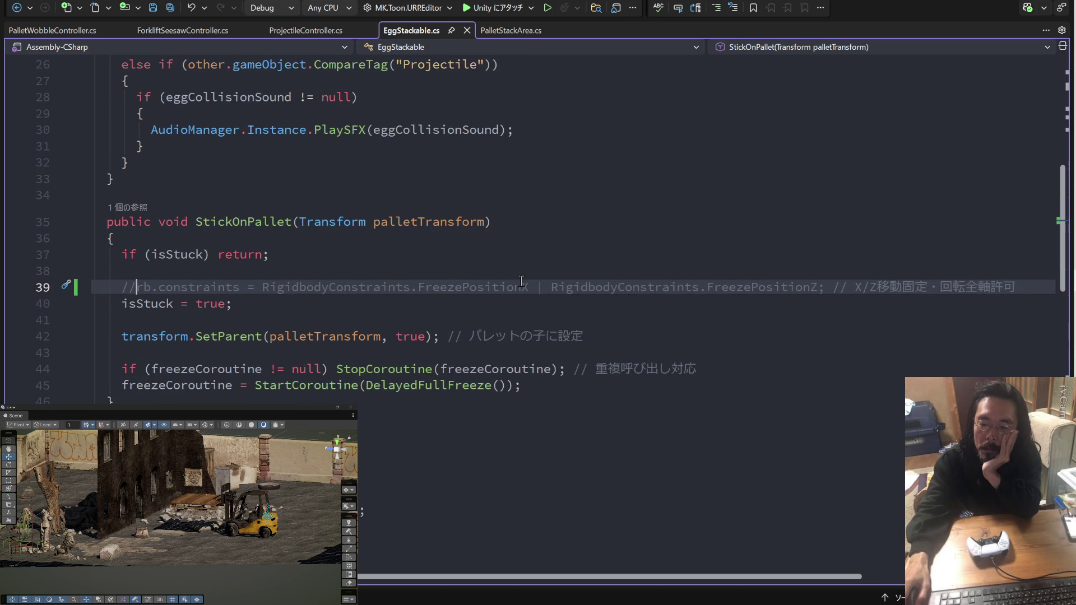
pyautogui.click(527, 318)
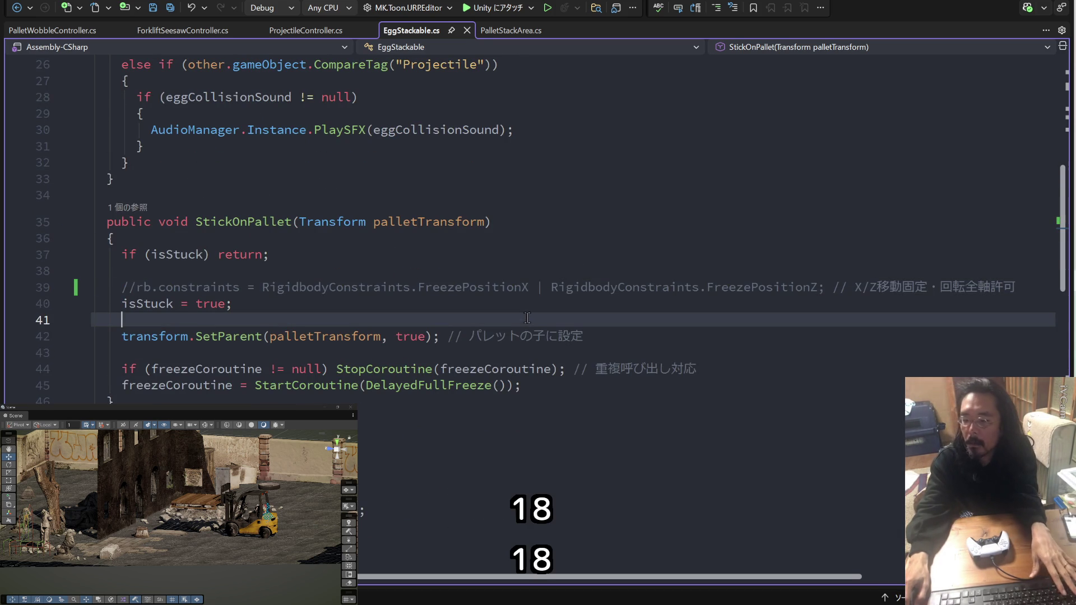
pyautogui.scroll(-13, 527, 318)
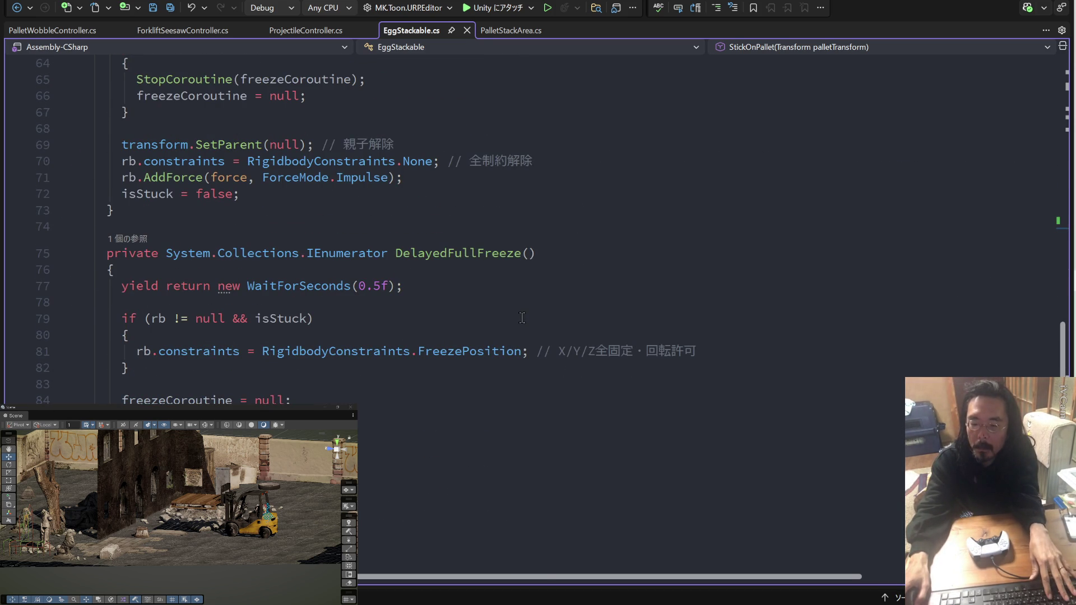
pyautogui.scroll(11, 522, 318)
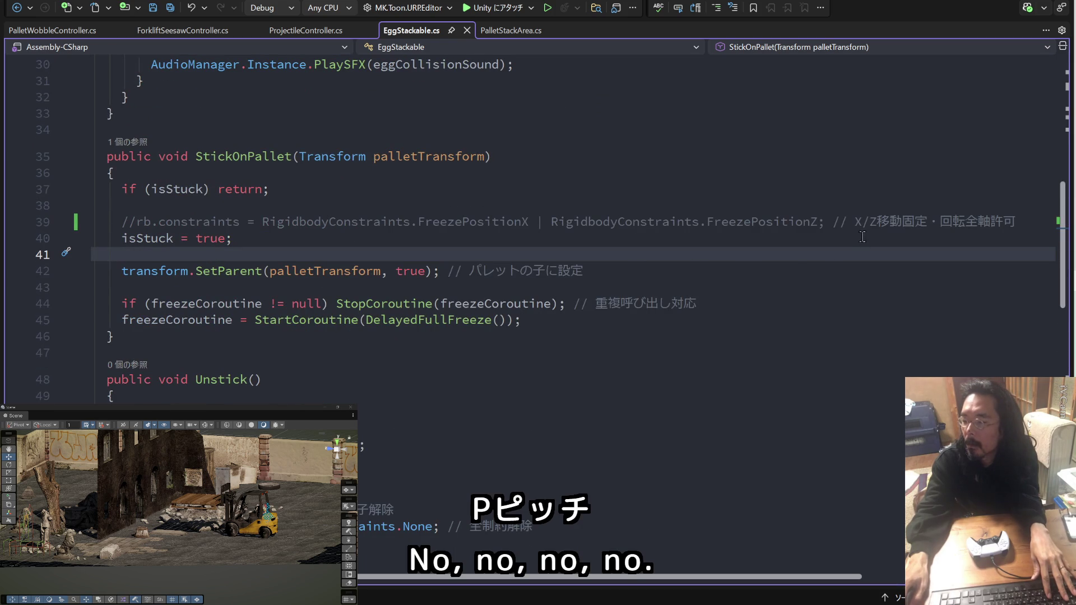
pyautogui.click(826, 222)
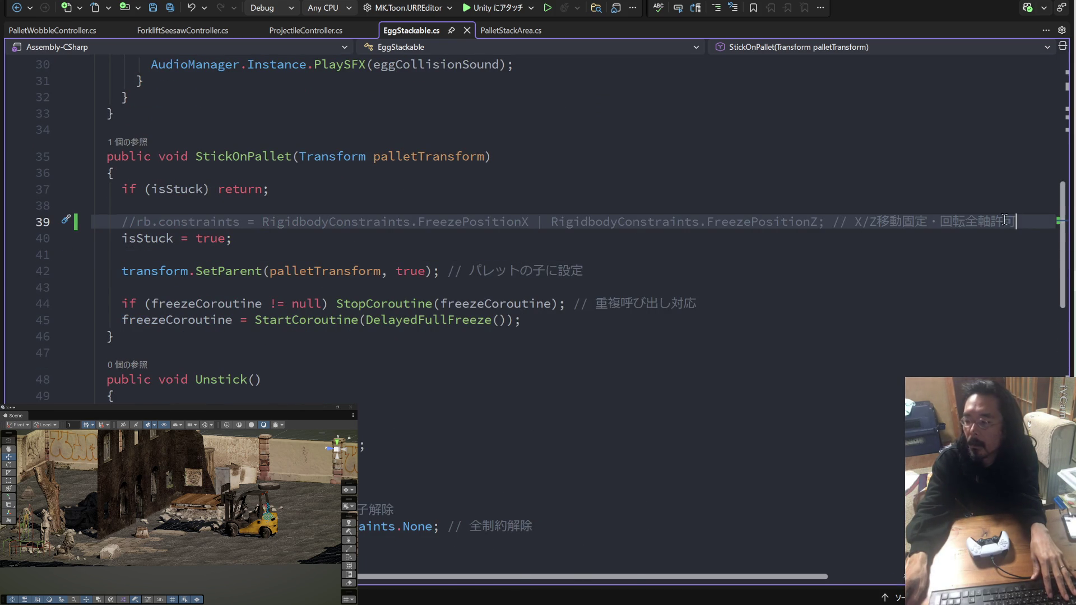
pyautogui.moveTo(1005, 221); pyautogui.dragTo(142, 224)
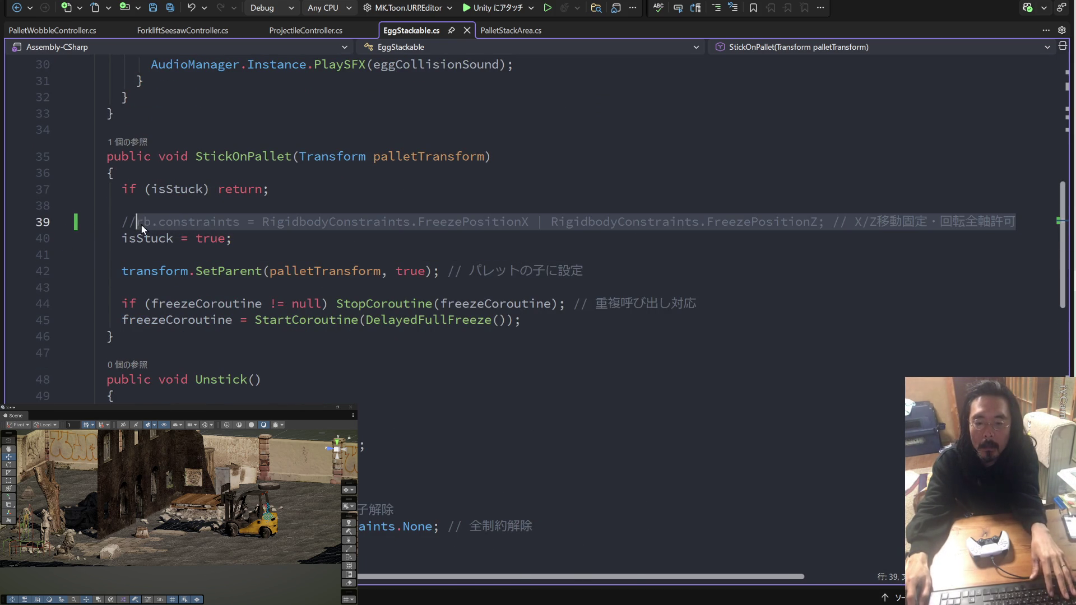
# Paste the X/Z freeze below line 81, comment out line 81's full freeze, and save.
pyautogui.scroll(-11, 397, 336)
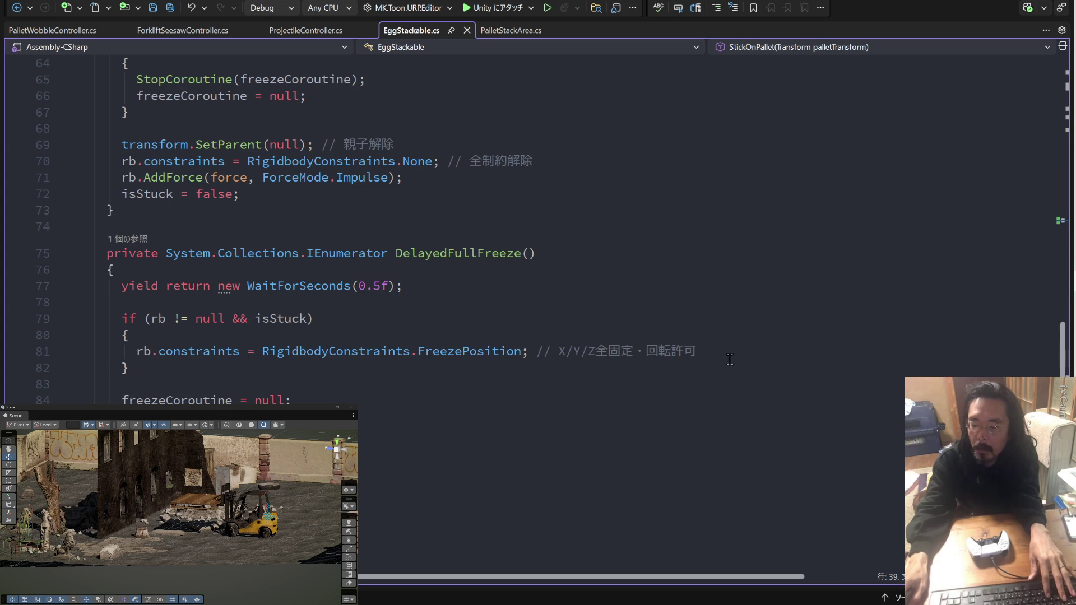
pyautogui.click(730, 359)
pyautogui.press('Return')
pyautogui.write('rb.constraints = RigidbodyConstraints.FreezePositionX | RigidbodyConstraints.FreezePositionZ; // X/Z移動固定・回転全軸許可')
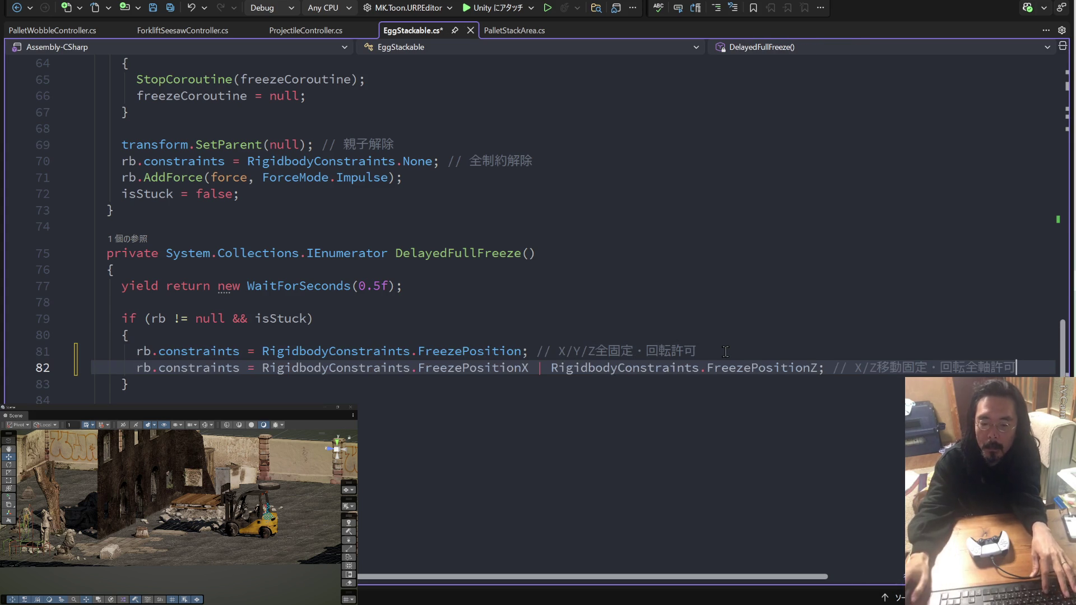
pyautogui.click(138, 368)
pyautogui.click(136, 351)
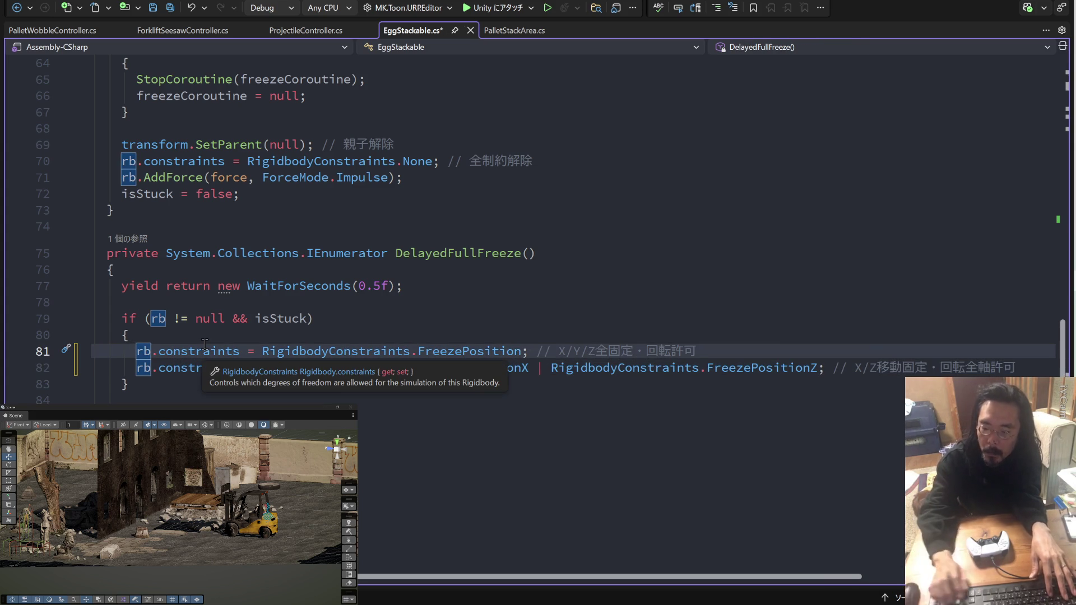
pyautogui.write('//')
pyautogui.hotkey('ctrl', 's')
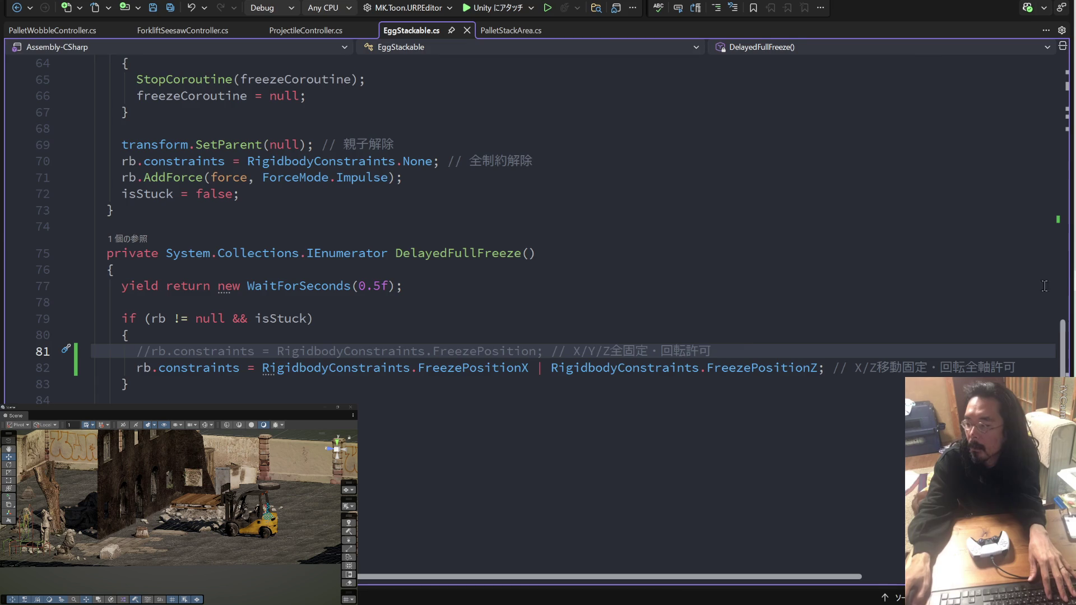
pyautogui.hotkey('alt', 'Tab')
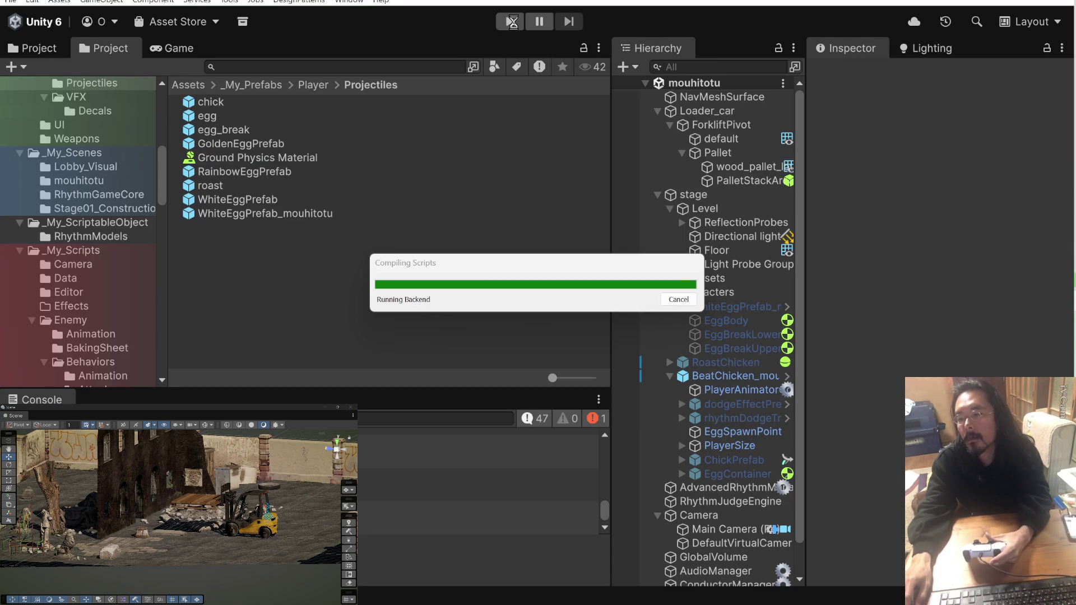
# Play-test the scene to watch eggs stack on the pallet with the X/Z-only freeze, then stop it.
pyautogui.click(512, 23)
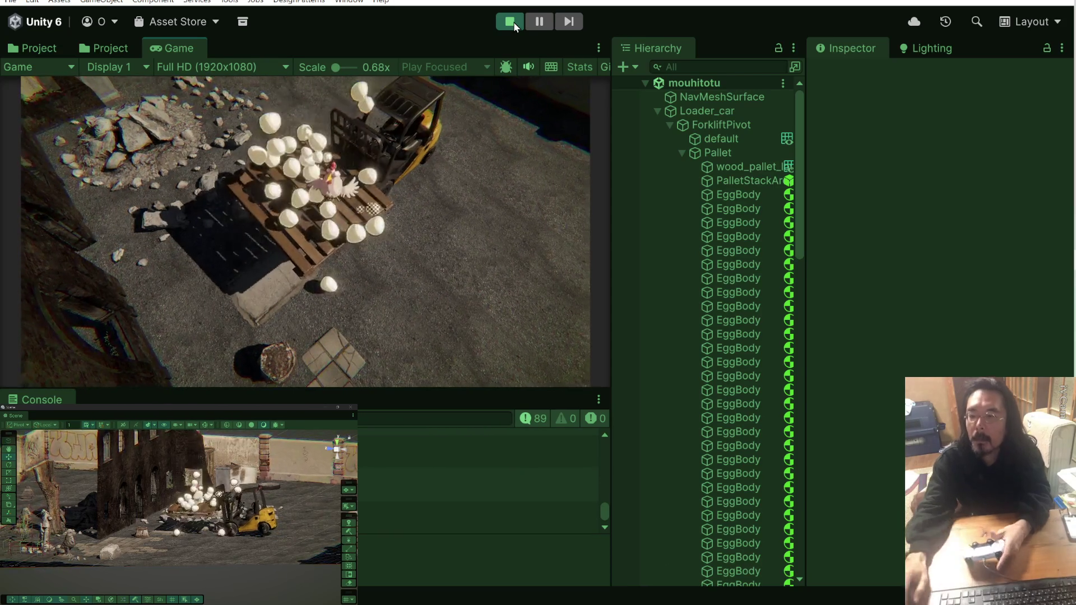
pyautogui.click(510, 22)
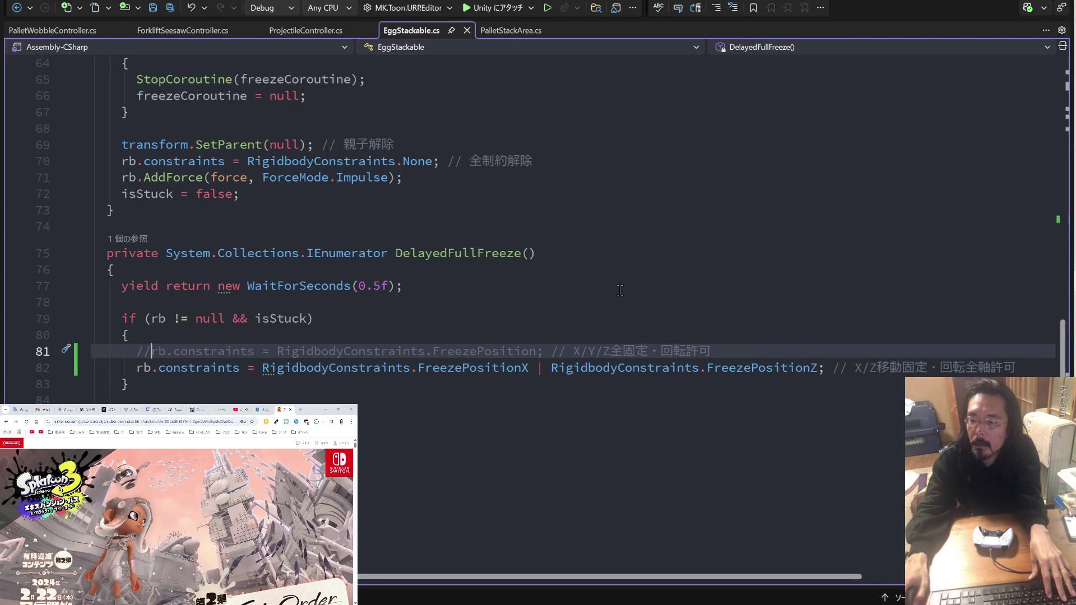
# Bring the Claude chat showing the staged X/Z-then-full freeze spec to the front.
pyautogui.scroll(5, 620, 290)
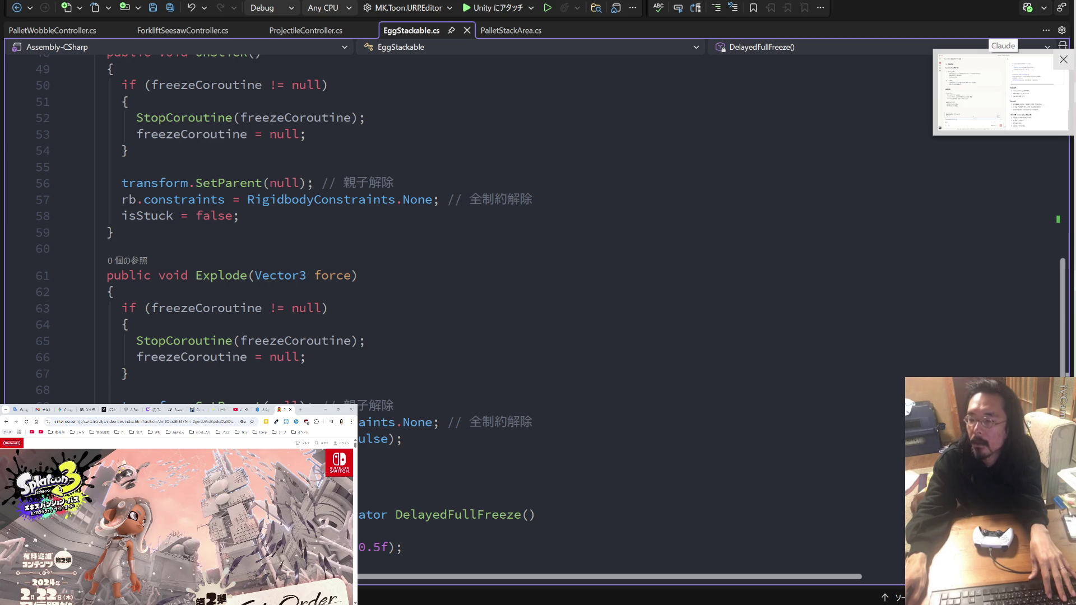
pyautogui.click(1000, 89)
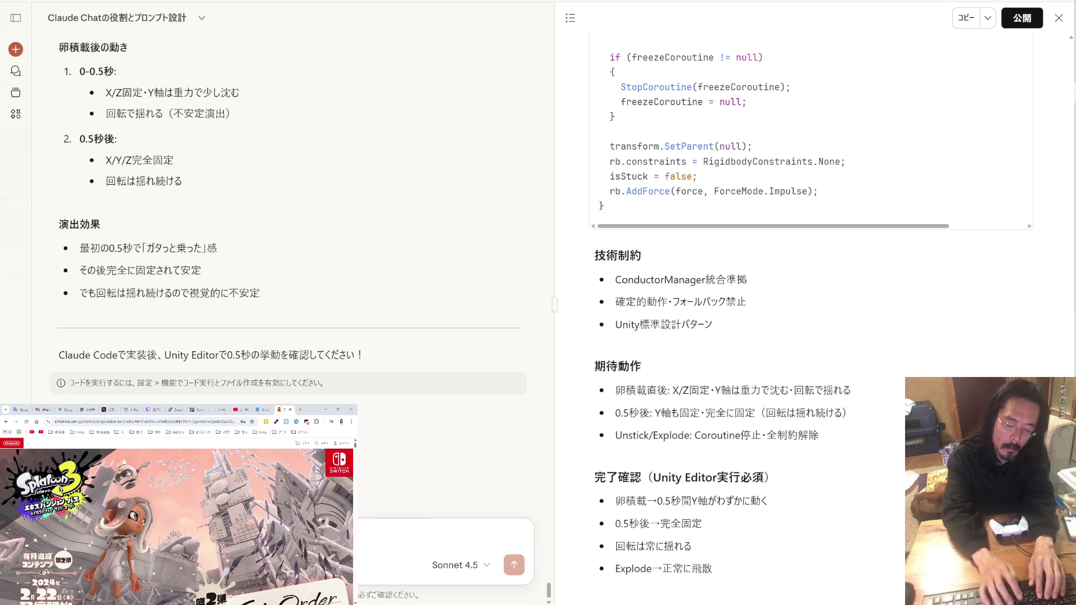
# Send Claude a Japanese message: eggs freeze mid-air and get lifted; can only the gravity direction (重力方向) stay active?
pyautogui.write('a')
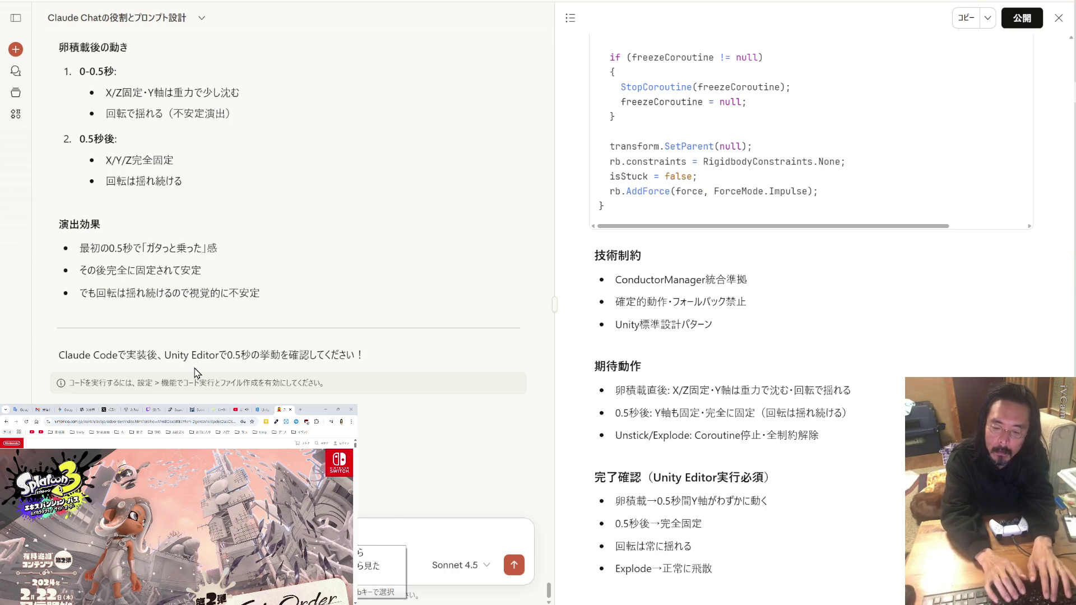
pyautogui.write('持ち上がる')
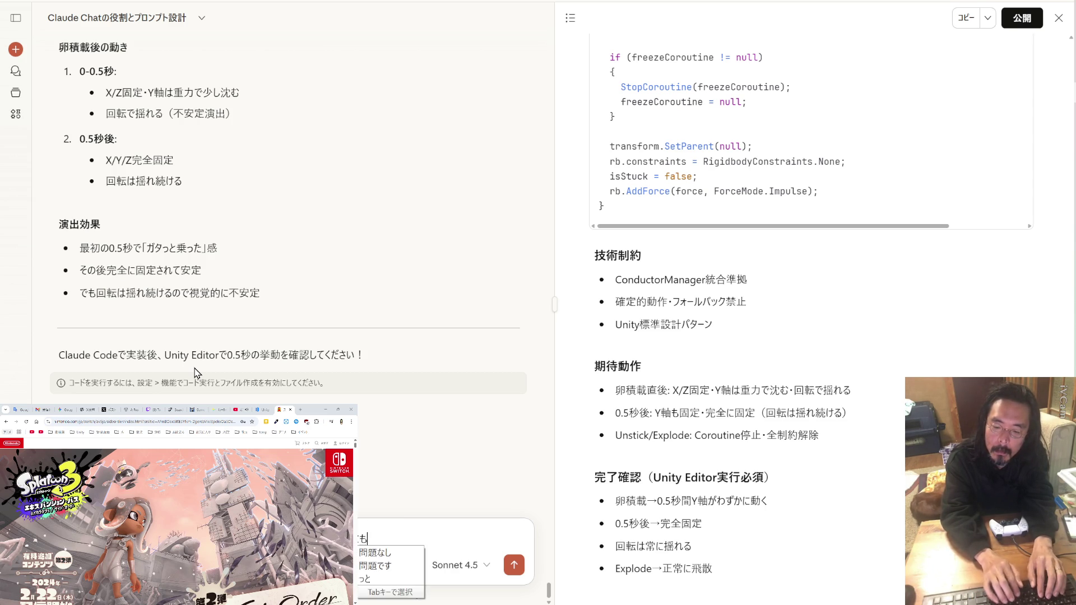
pyautogui.write('こ')
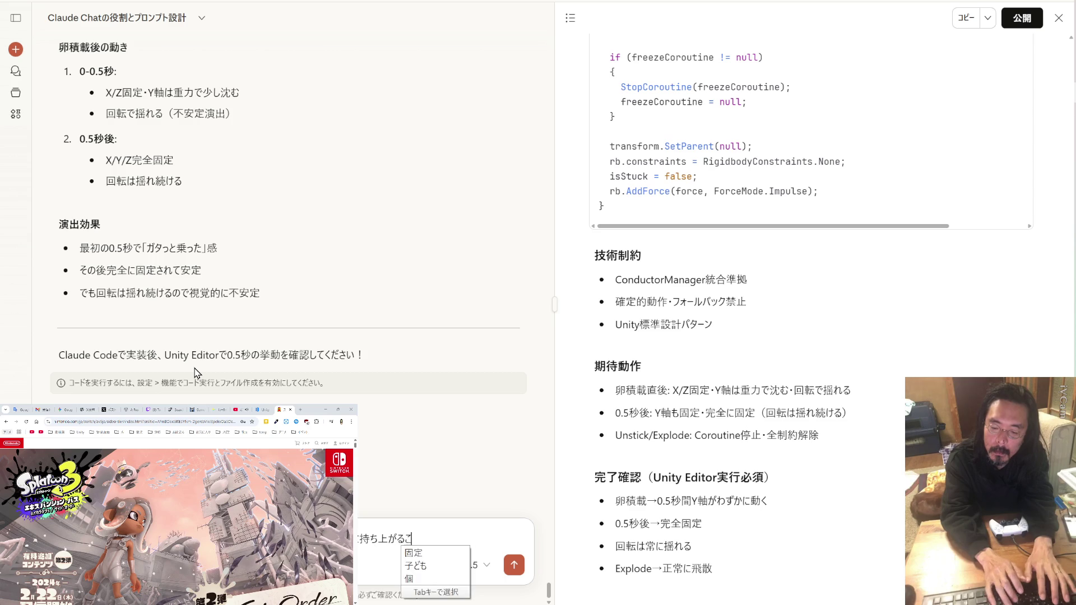
pyautogui.write('とがあります。')
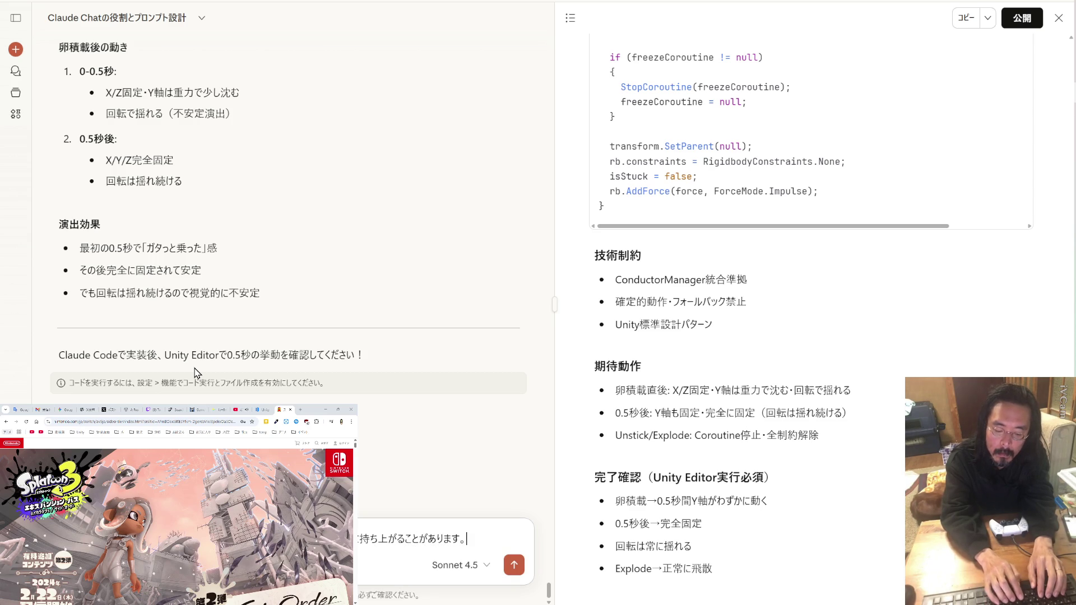
pyautogui.write('した')
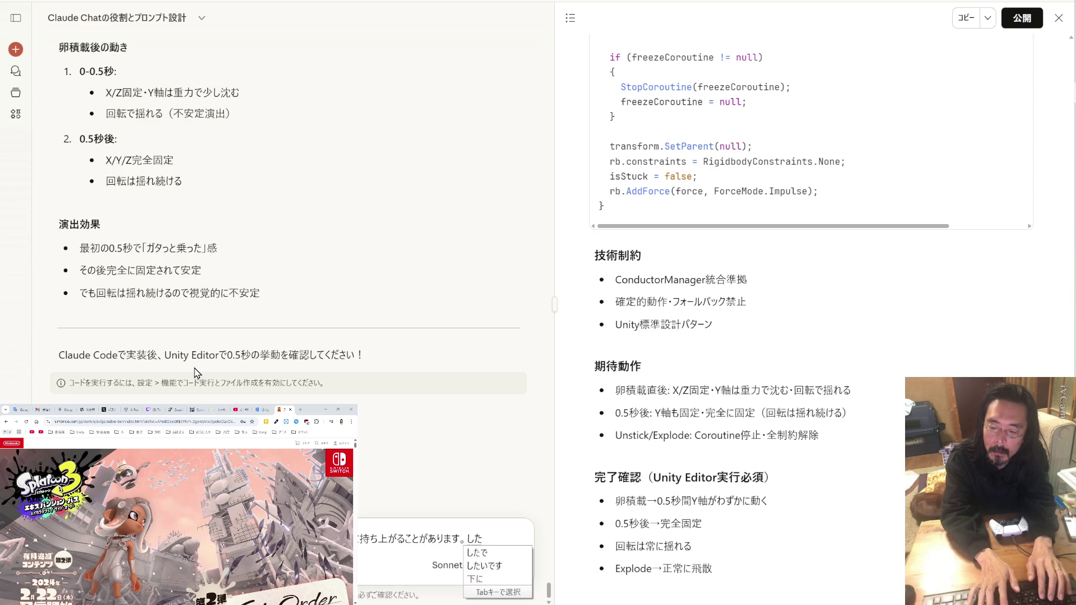
pyautogui.press('BackSpace')
pyautogui.press('BackSpace')
pyautogui.write('じゅうりょ')
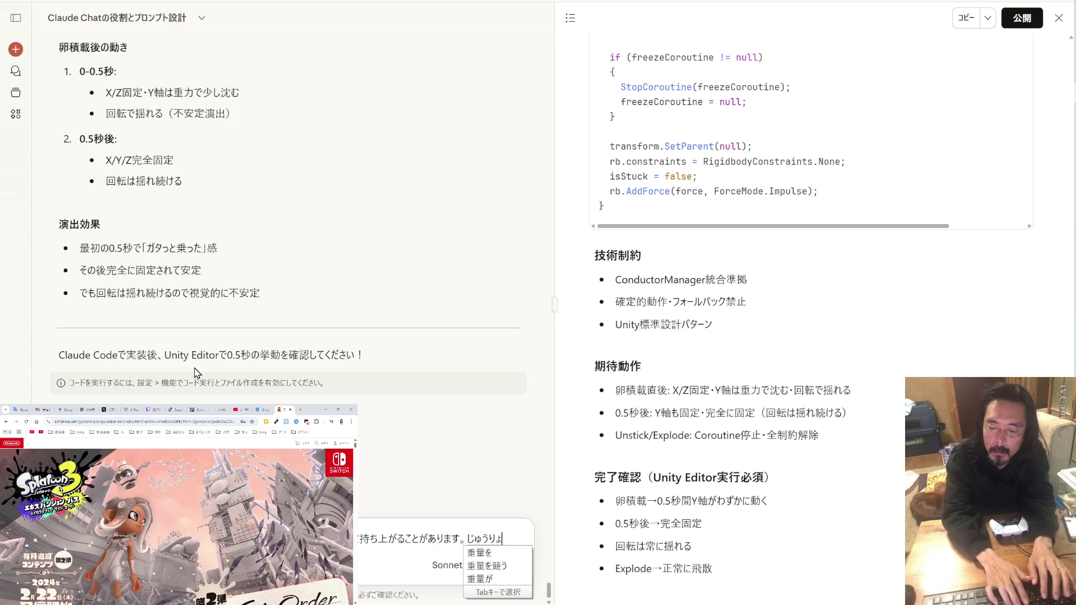
pyautogui.write('く')
pyautogui.press('space')
pyautogui.write('ほうこう')
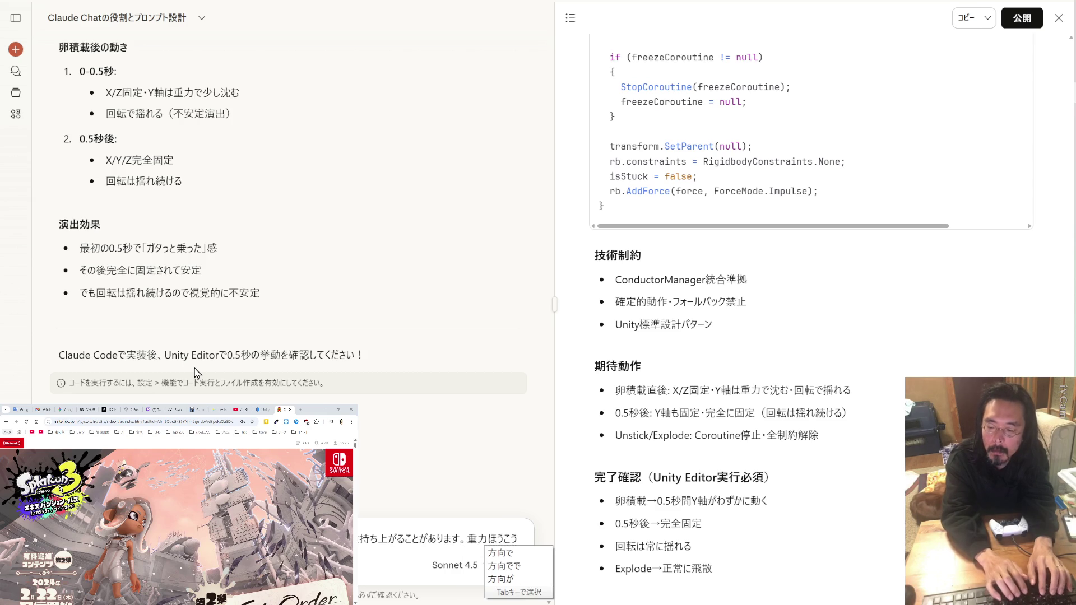
pyautogui.press('space')
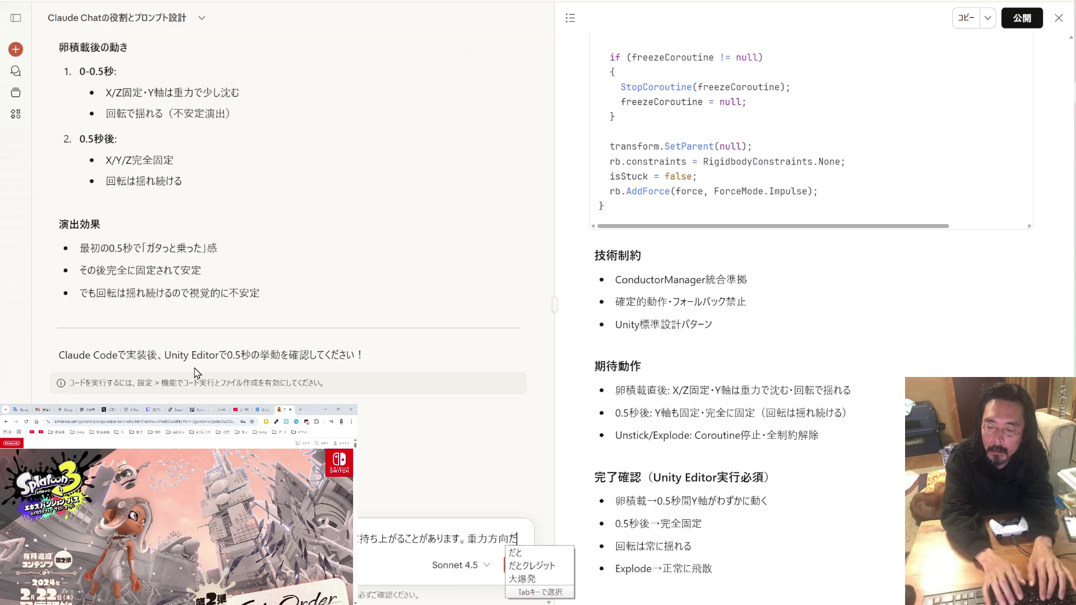
pyautogui.write('だ')
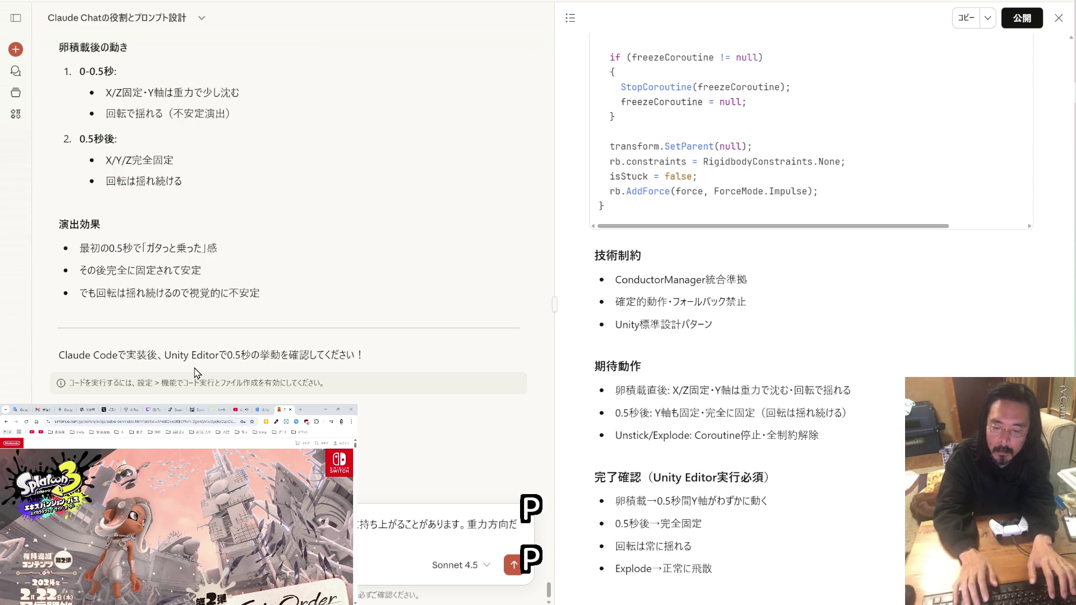
pyautogui.press('Return')
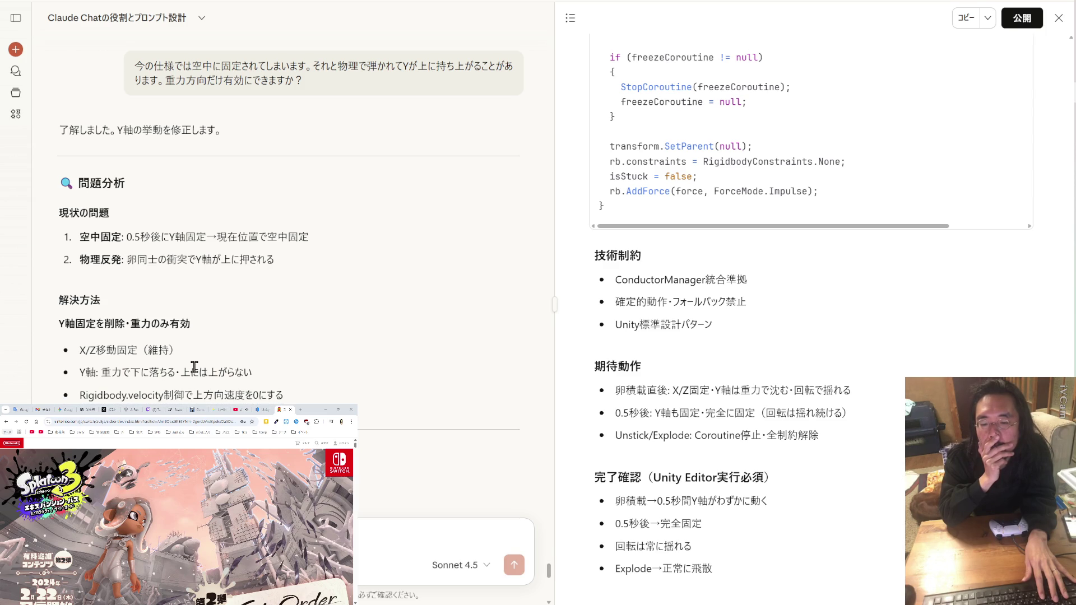
# Review Claude's 案1/案2 reply recommending an X/Z-only lock with upward velocity clamped to 0.
pyautogui.scroll(-4, 194, 367)
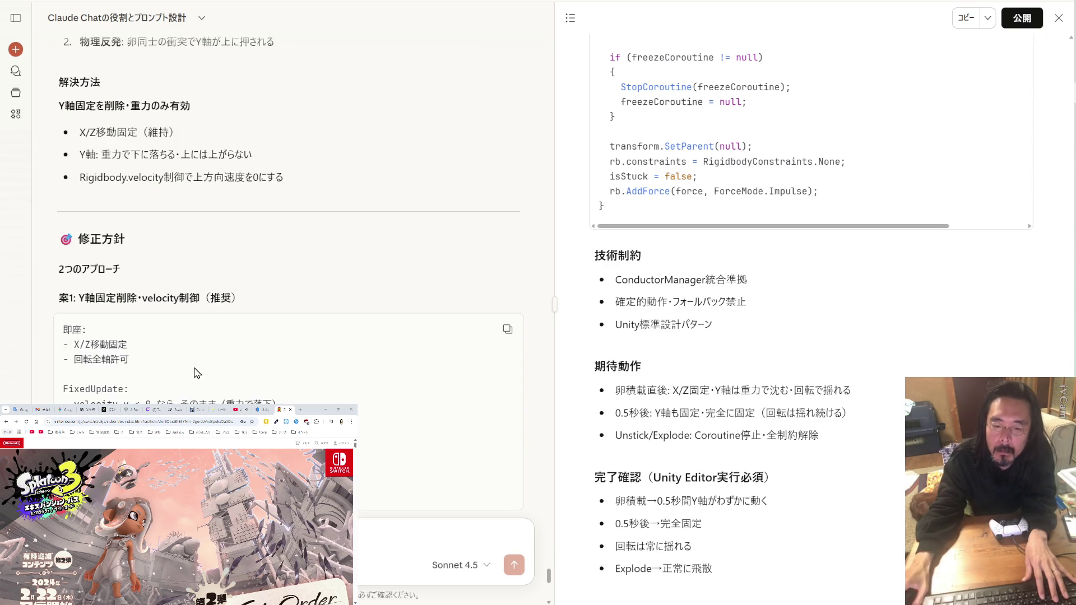
pyautogui.scroll(-2, 197, 372)
pyautogui.scroll(-2, 197, 373)
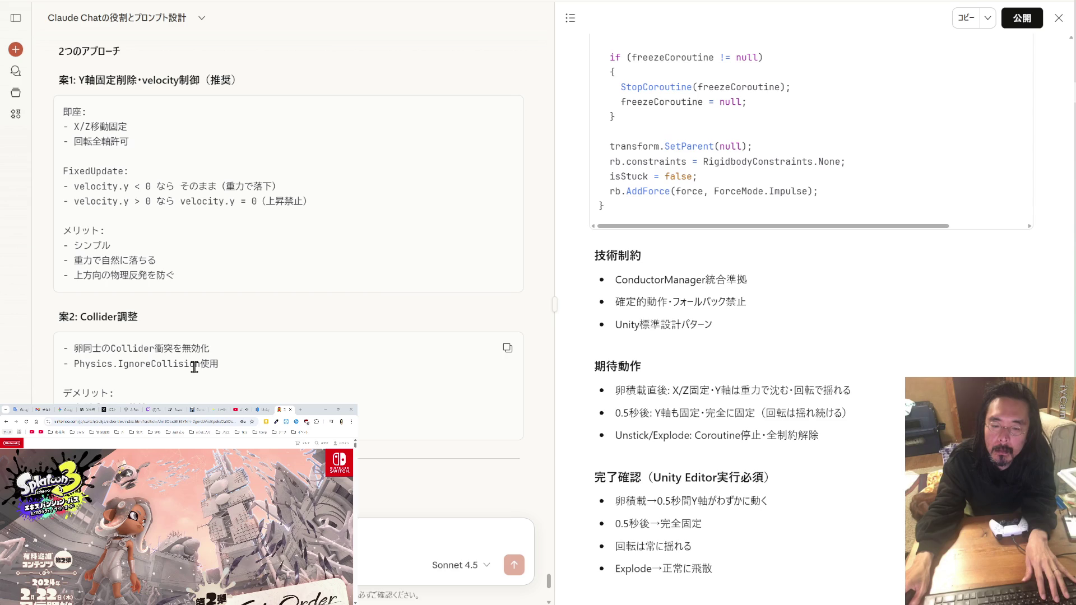
pyautogui.scroll(-6, 194, 367)
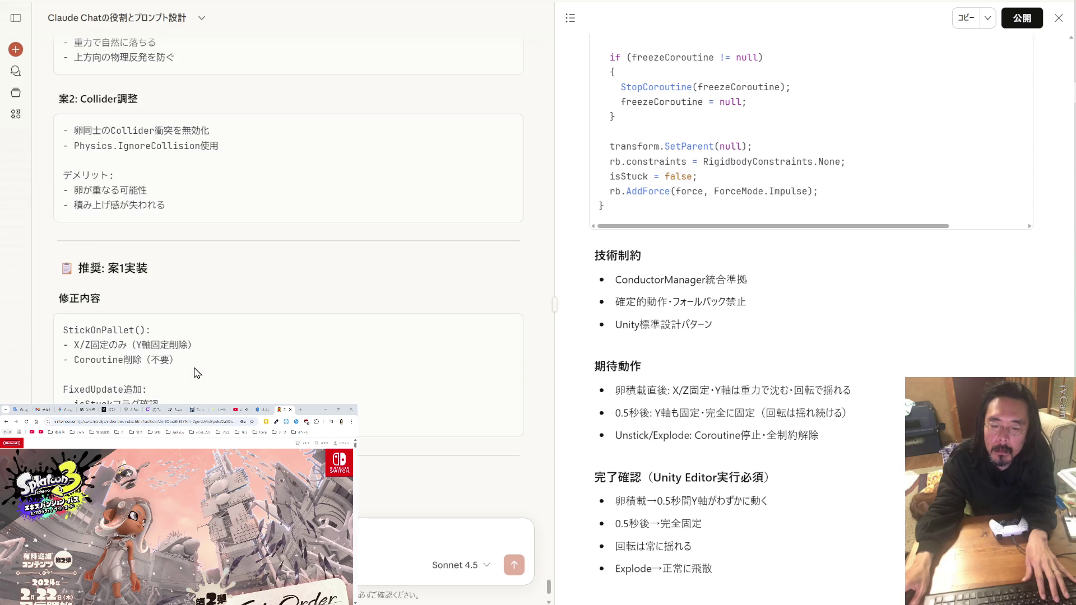
pyautogui.write('はい')
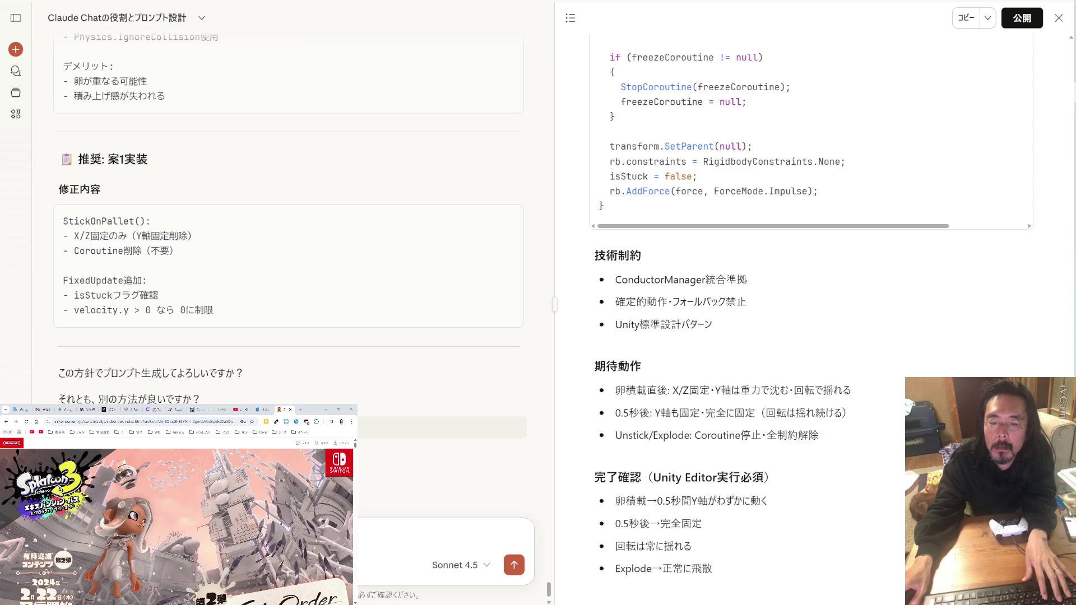
pyautogui.scroll(5, 289, 225)
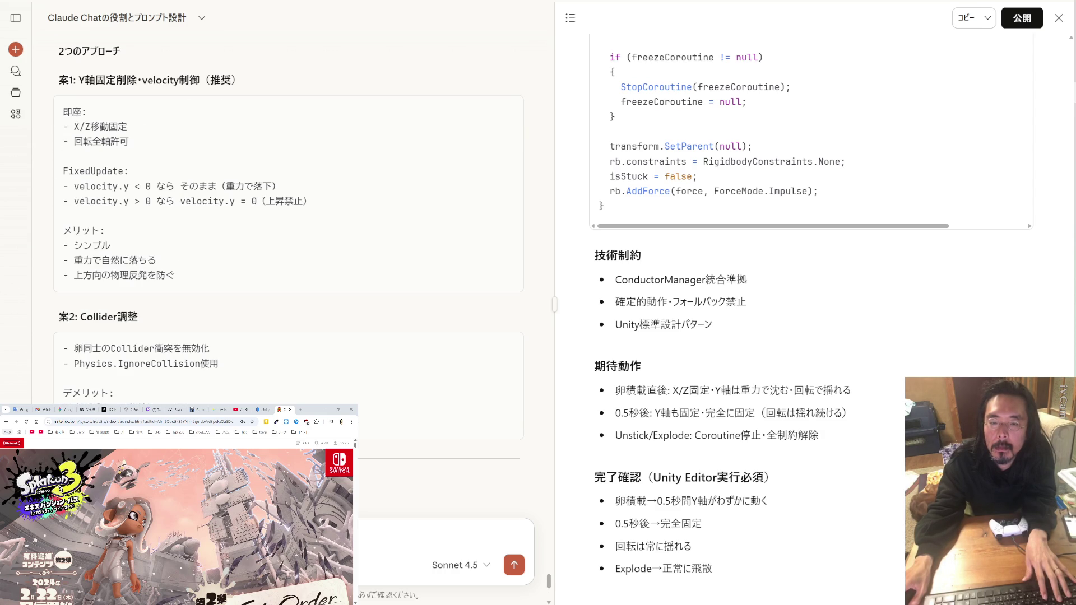
pyautogui.scroll(5, 164, 243)
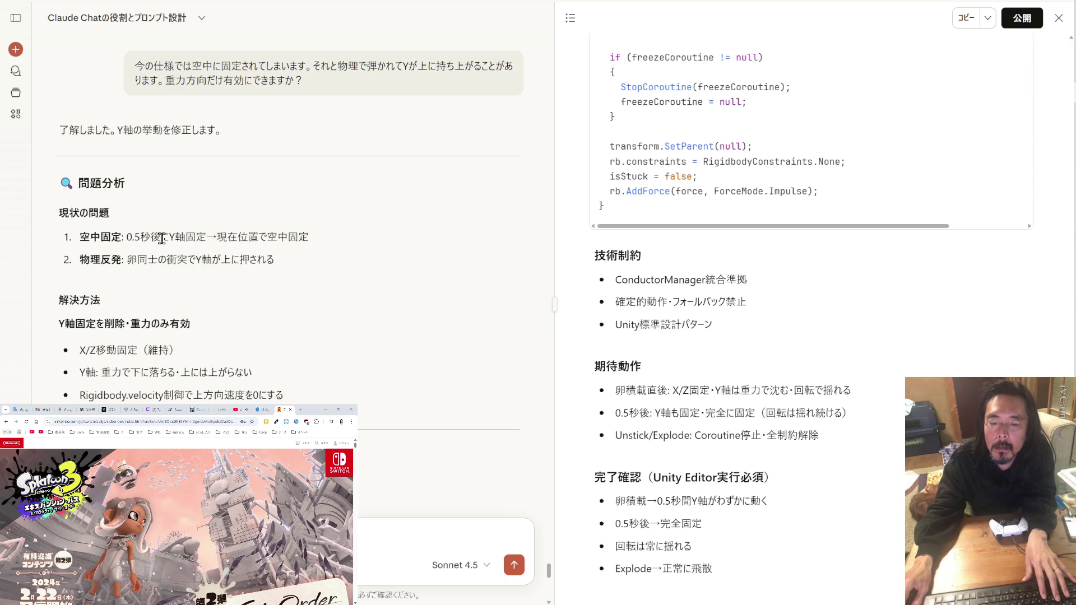
pyautogui.scroll(-3, 162, 238)
pyautogui.scroll(-6, 161, 240)
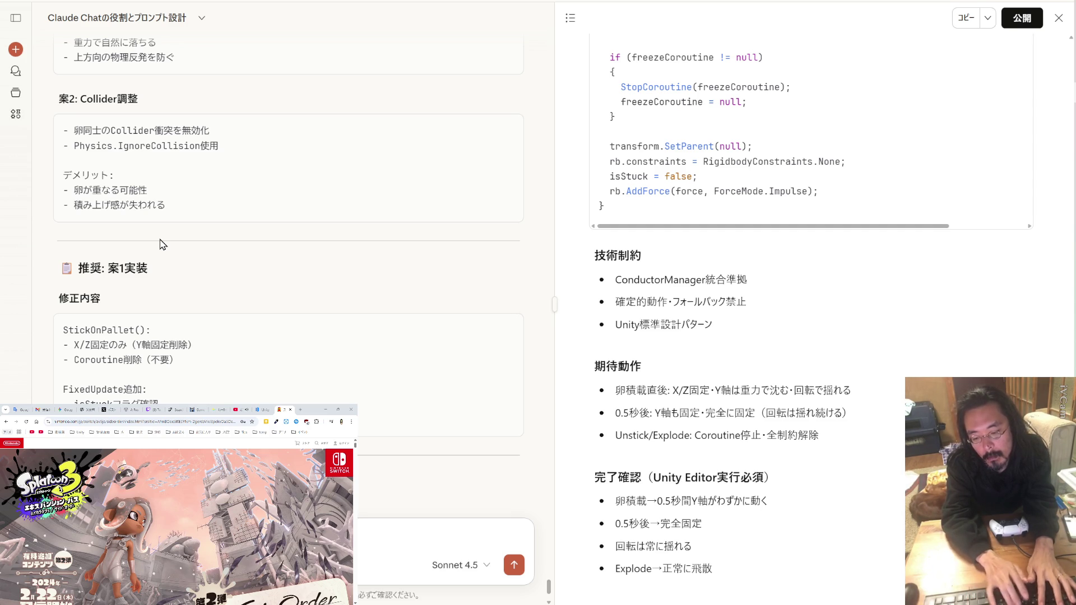
# Reply 'OK でも即座に固定…' to Claude, rejecting locking the eggs immediately.
pyautogui.write('らd')
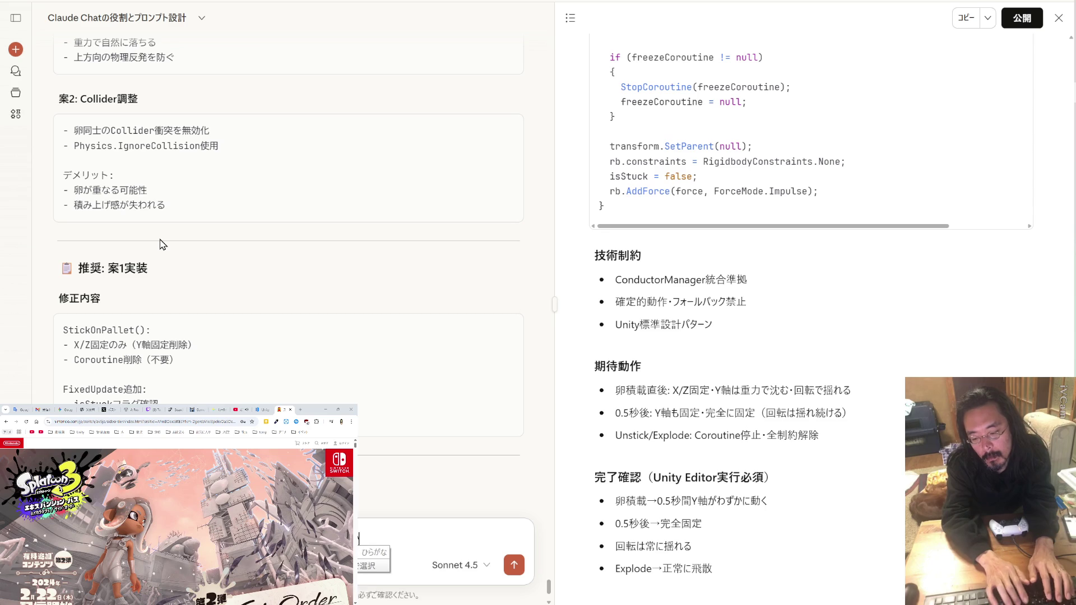
pyautogui.write('esu')
pyautogui.press('Return')
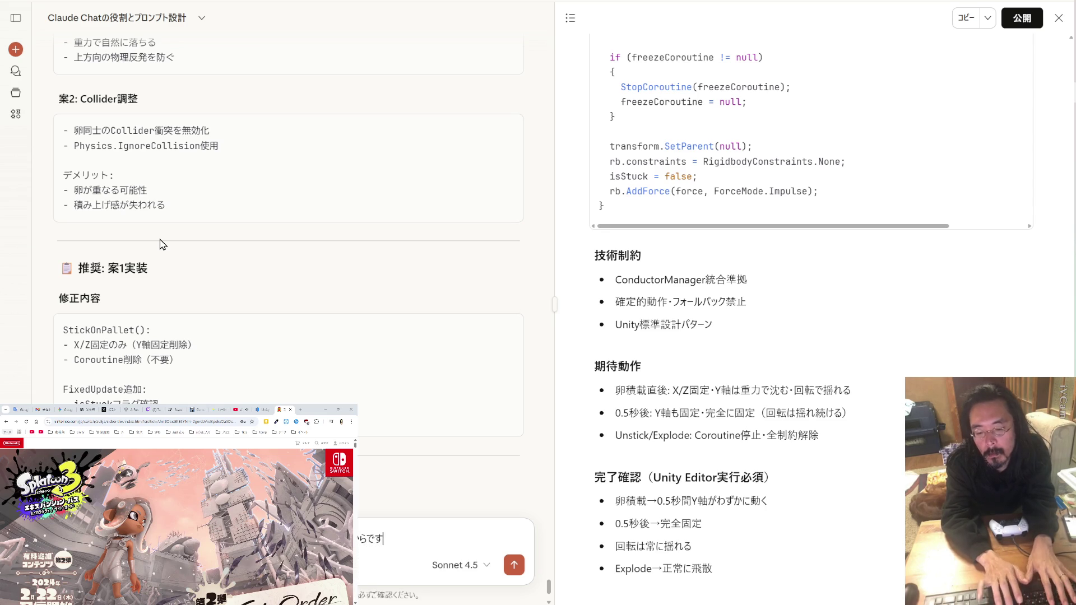
pyautogui.press('Return')
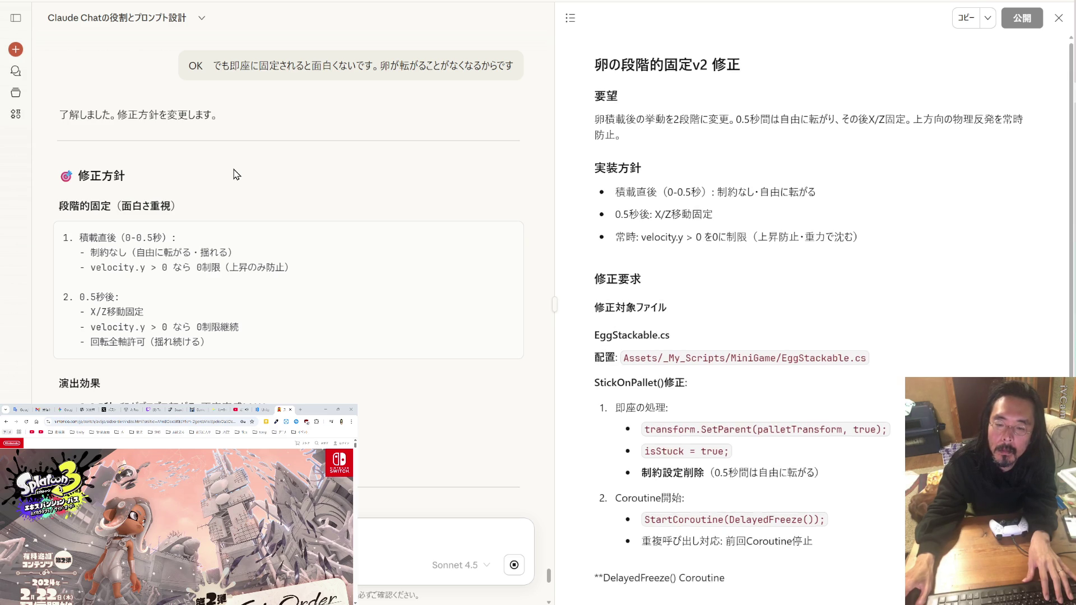
# Quote the 0.0-0.5秒 timeline lines and ask that eggs roll and bounce freely for the first 0.5 seconds.
pyautogui.moveTo(294, 268); pyautogui.dragTo(91, 268)
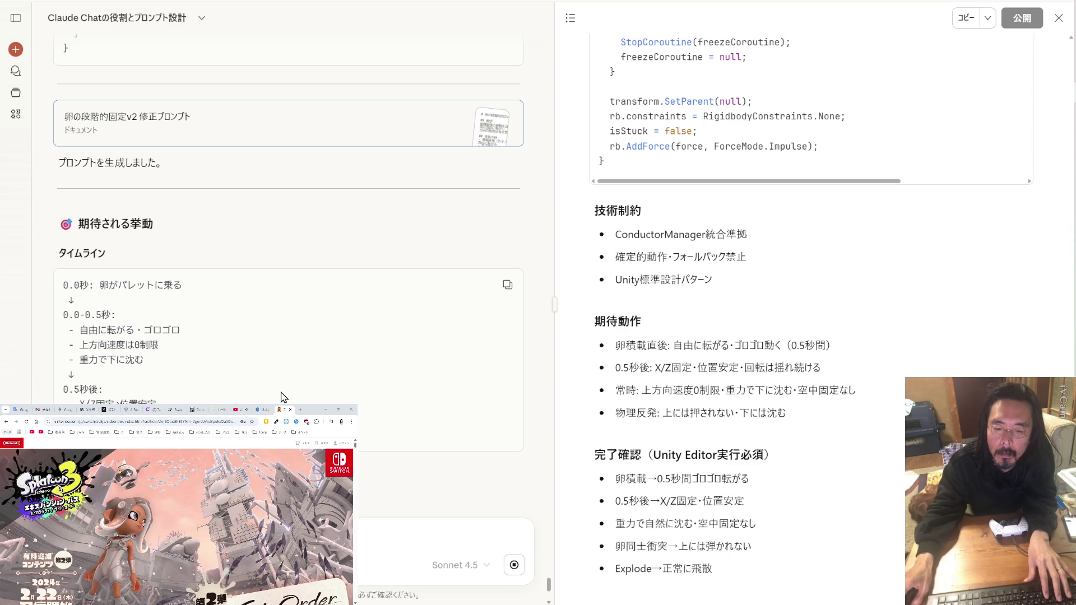
pyautogui.moveTo(106, 339)
pyautogui.mouseDown()
pyautogui.moveTo(161, 351)
pyautogui.moveTo(62, 315)
pyautogui.mouseUp()
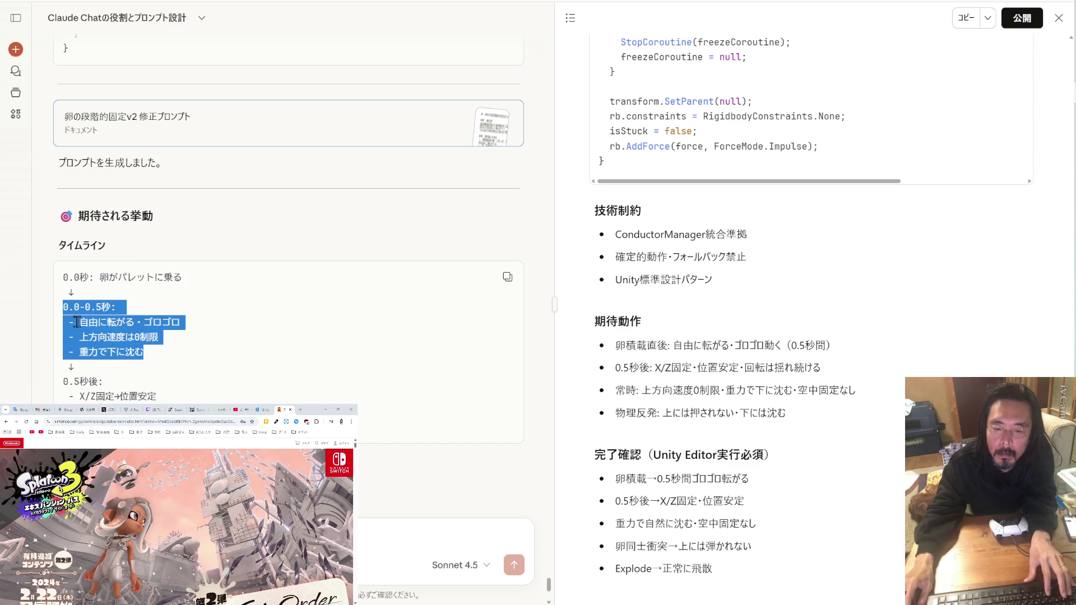
pyautogui.hotkey('ctrl', 'v')
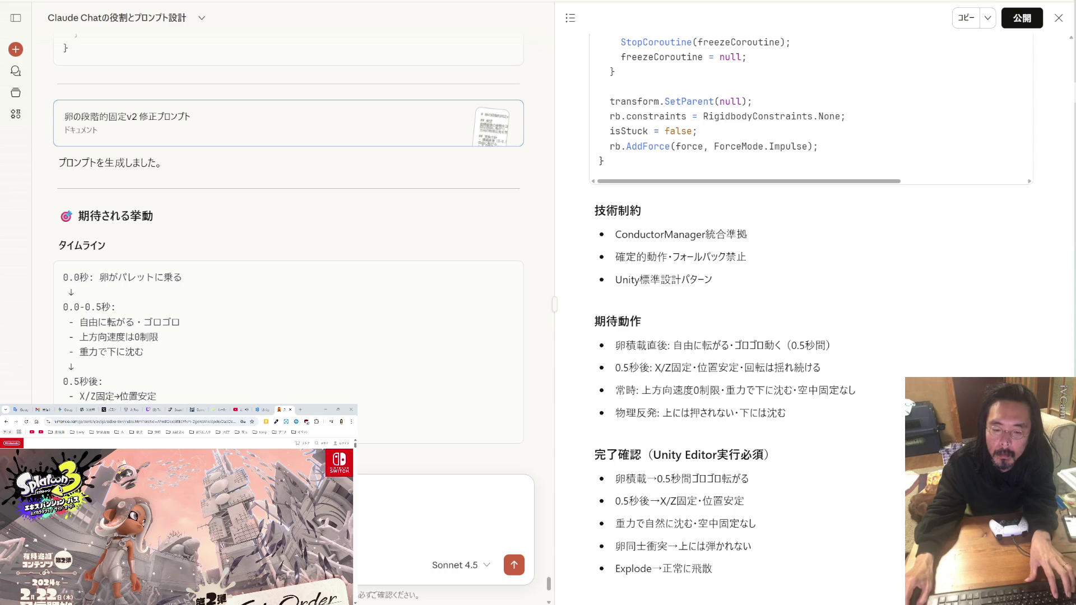
pyautogui.hotkey('shift', 'Return')
pyautogui.hotkey('shift', 'Return')
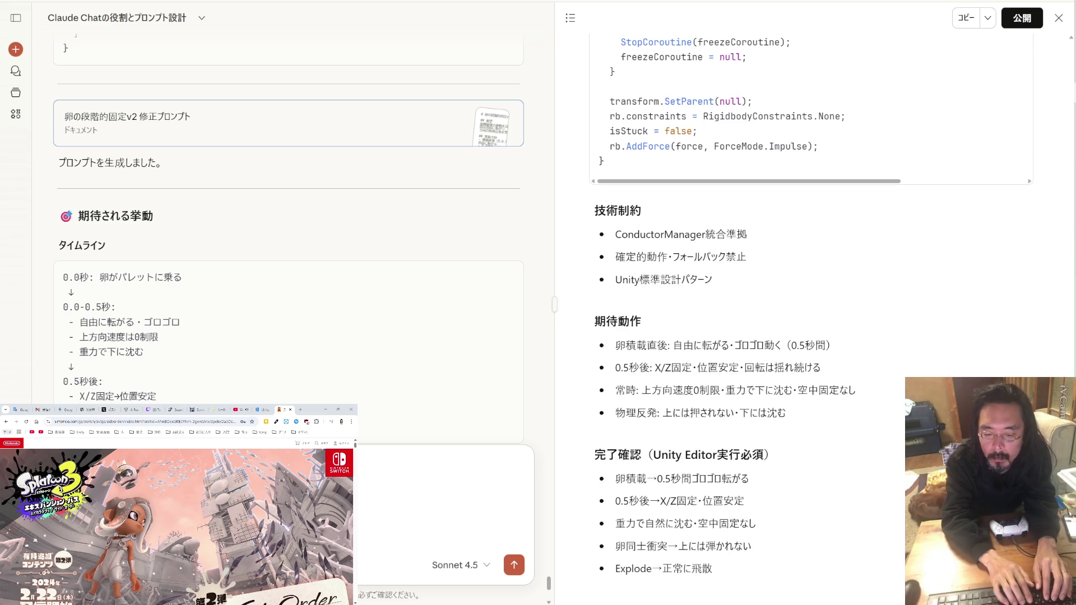
pyautogui.press('Return')
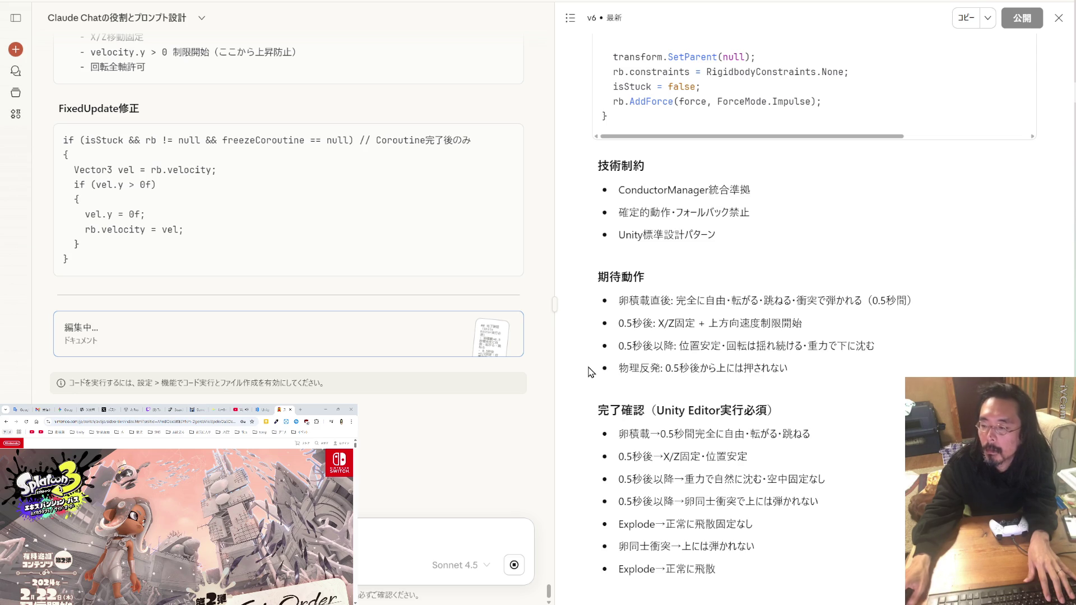
# Make a 1225_1159 folder in BU_BC and copy _My_Scripts into it.
pyautogui.hotkey('alt', 'Tab')
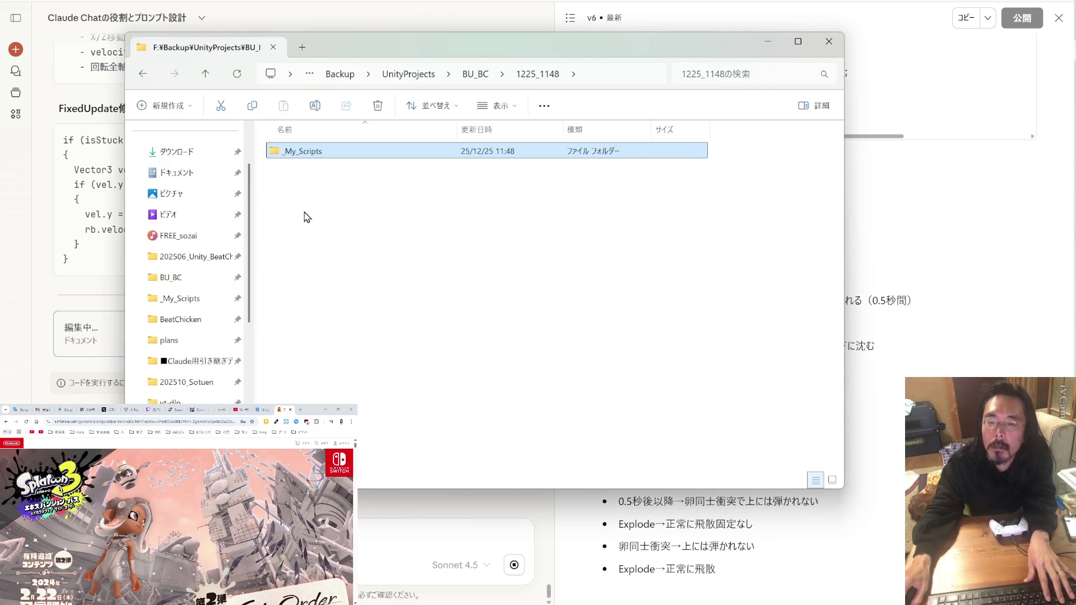
pyautogui.click(184, 288)
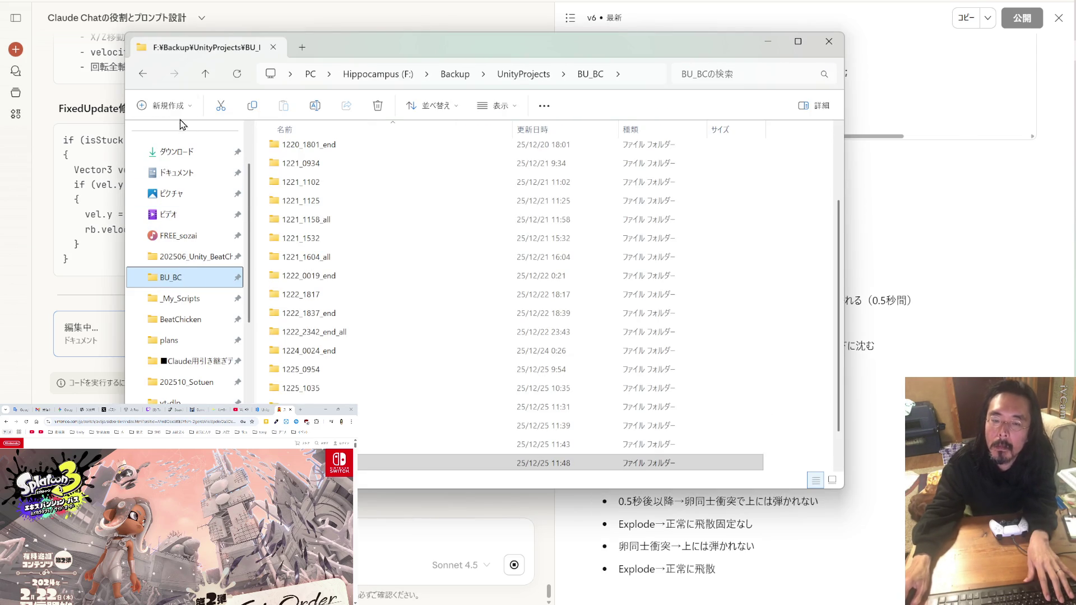
pyautogui.click(164, 105)
pyautogui.click(181, 144)
pyautogui.press('Return')
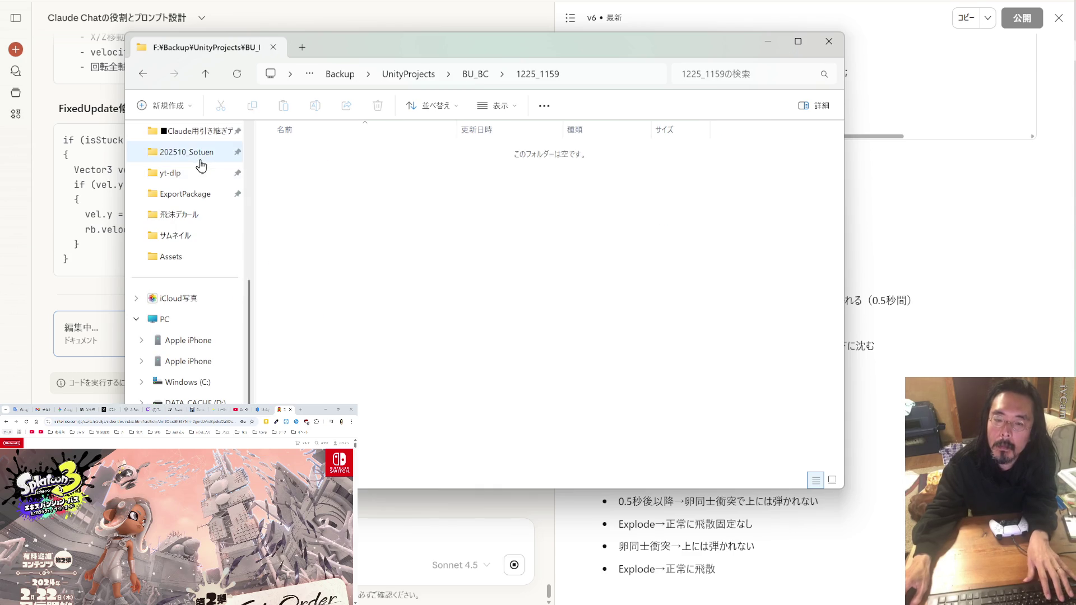
pyautogui.moveTo(196, 233)
pyautogui.mouseDown()
pyautogui.moveTo(194, 302)
pyautogui.moveTo(385, 284)
pyautogui.mouseUp()
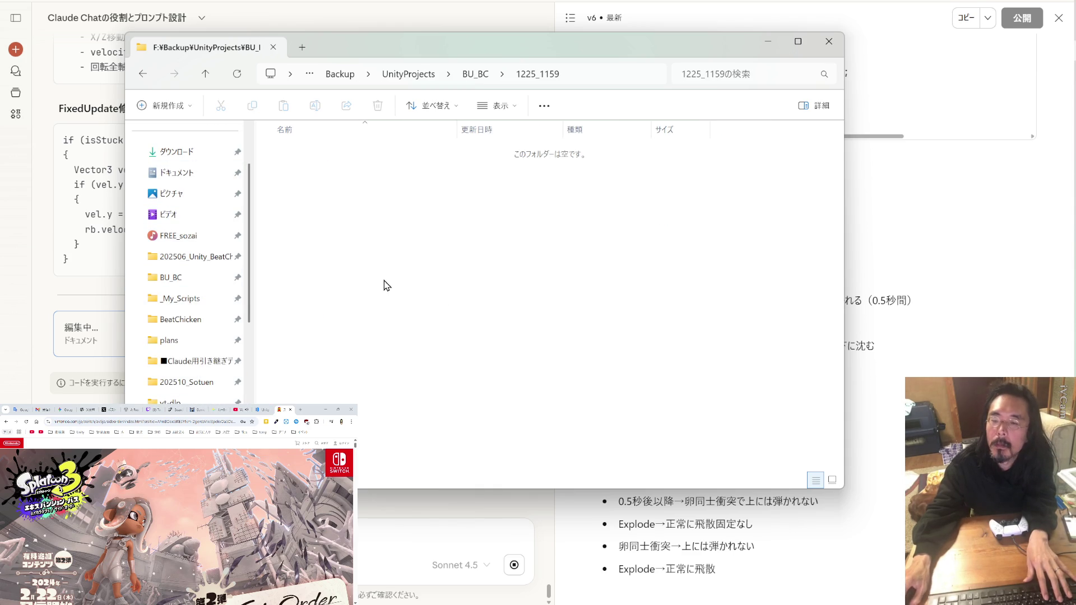
pyautogui.click(884, 218)
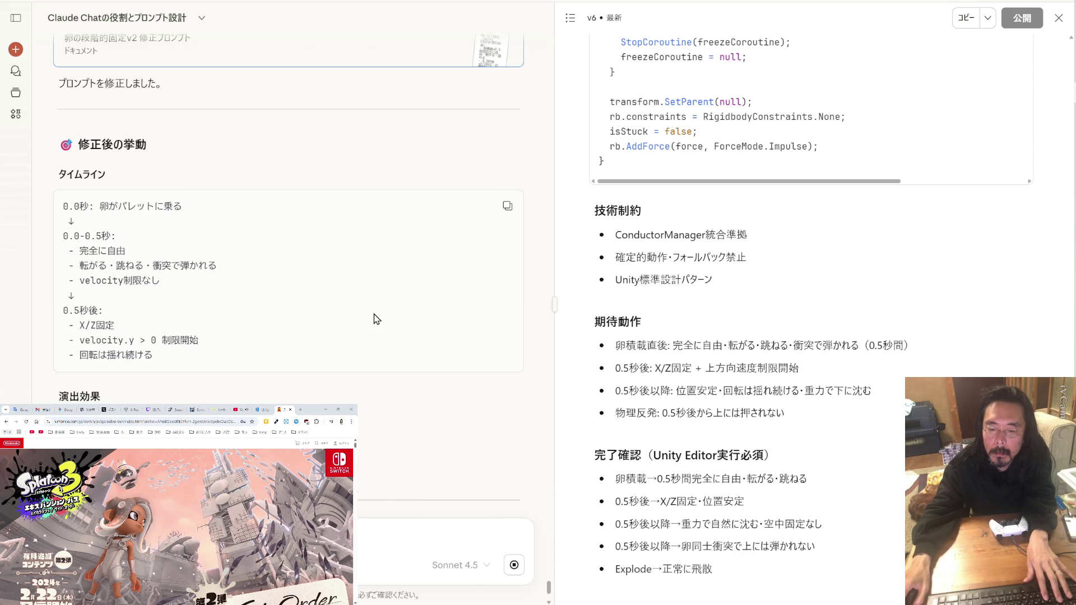
# Copy the v6 修正プロンプト artifact for EggStackable.cs from Claude.
pyautogui.scroll(-3, 375, 314)
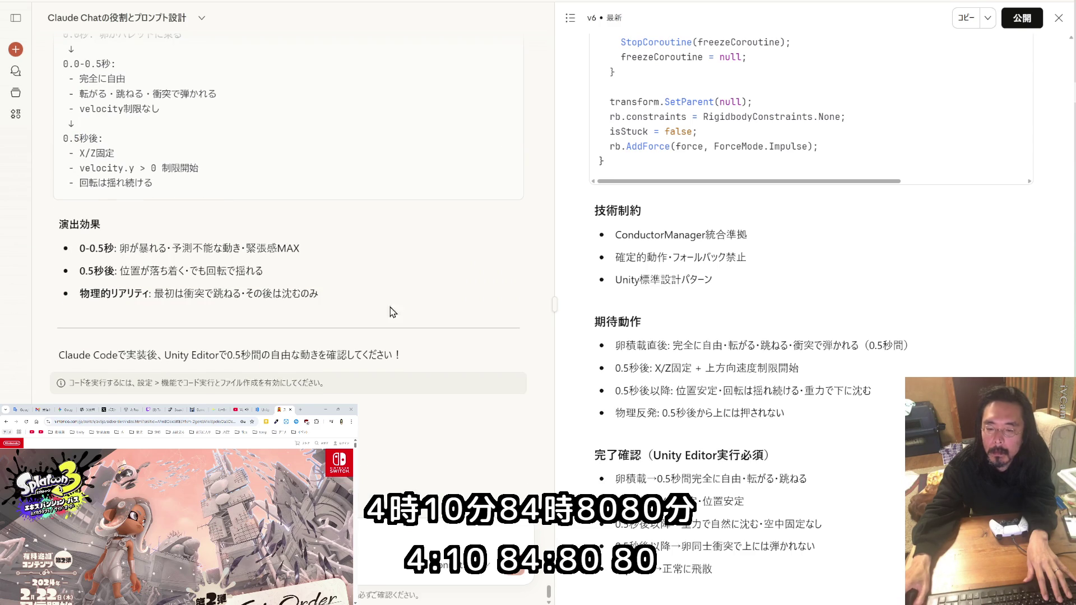
pyautogui.scroll(10, 841, 328)
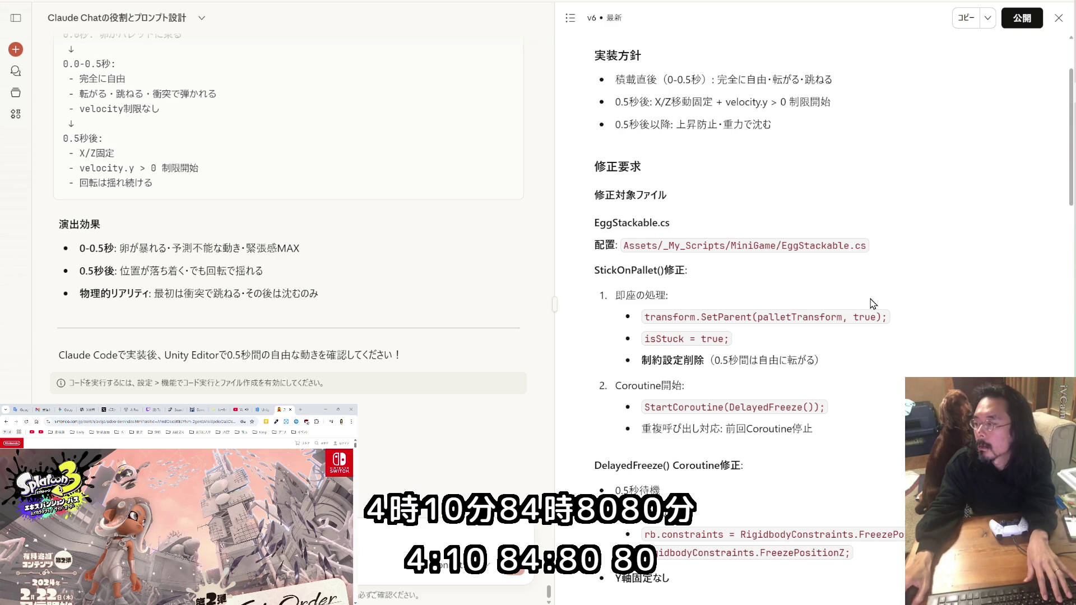
pyautogui.click(965, 18)
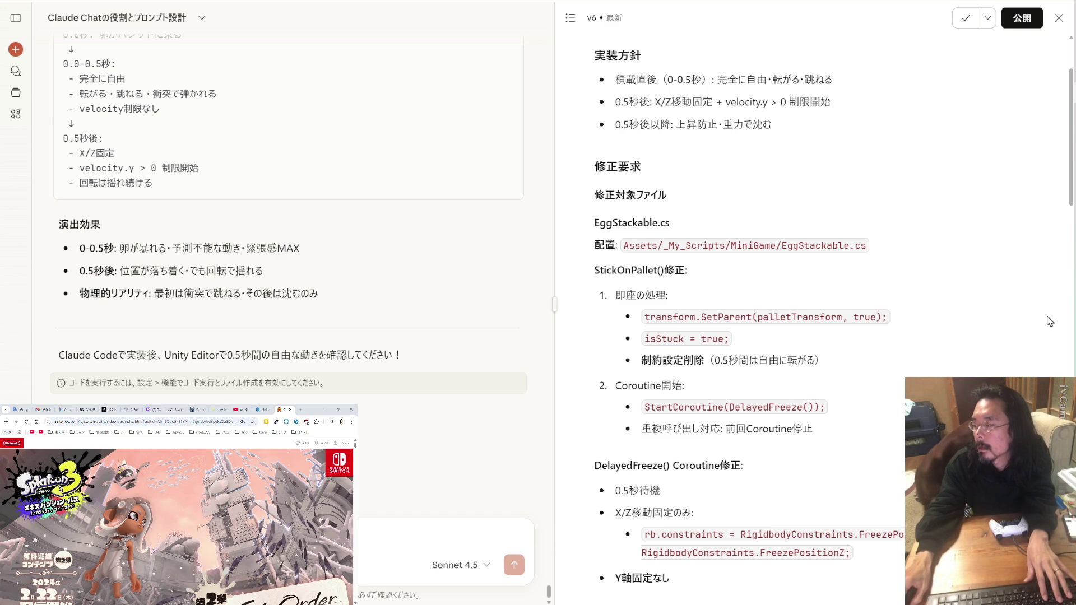
# Clear Claude Code's history with /clear and submit the copied v6 EggStackable.cs prompt.
pyautogui.hotkey('alt', 'Tab')
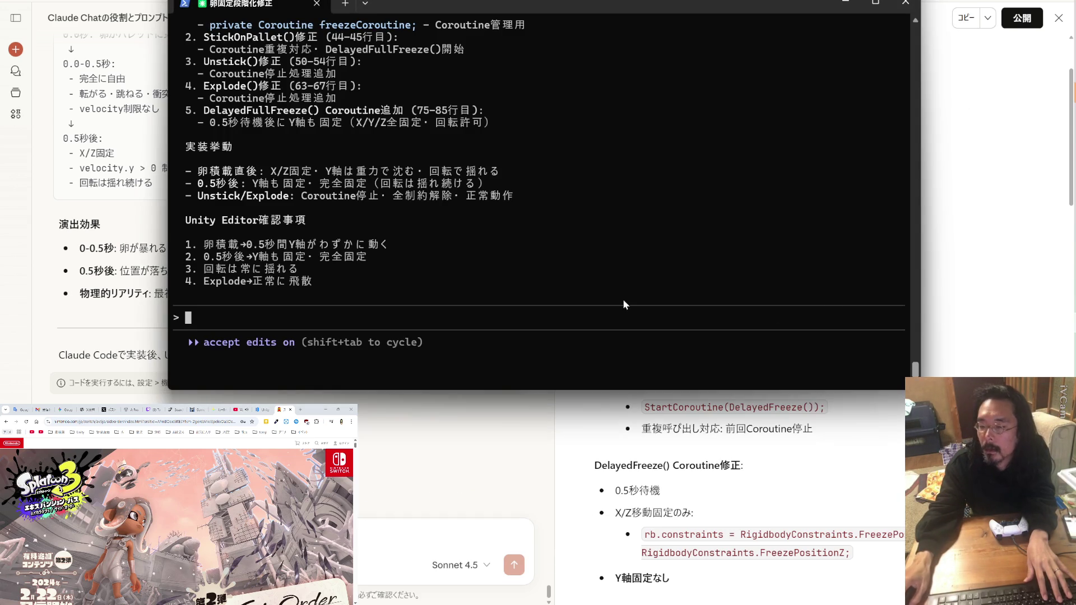
pyautogui.write('/')
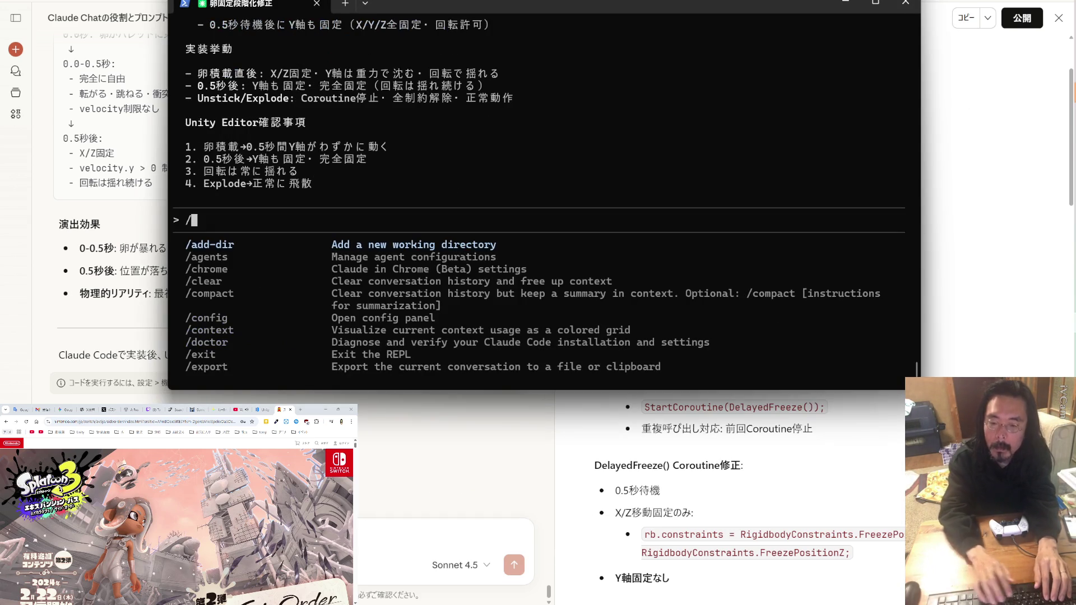
pyautogui.write('clear')
pyautogui.press('Return')
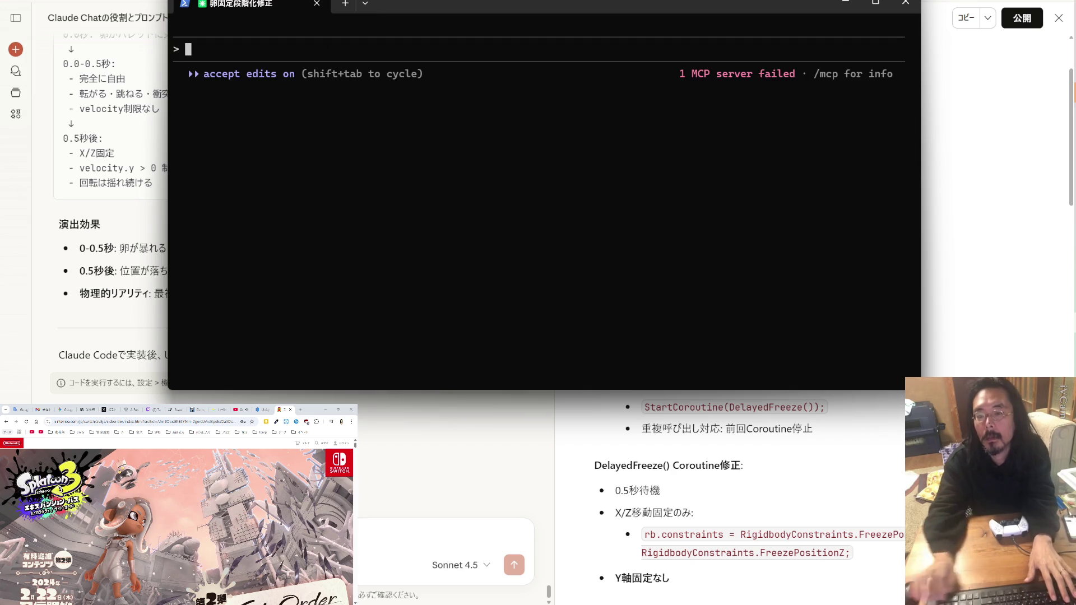
pyautogui.hotkey('ctrl', 'v')
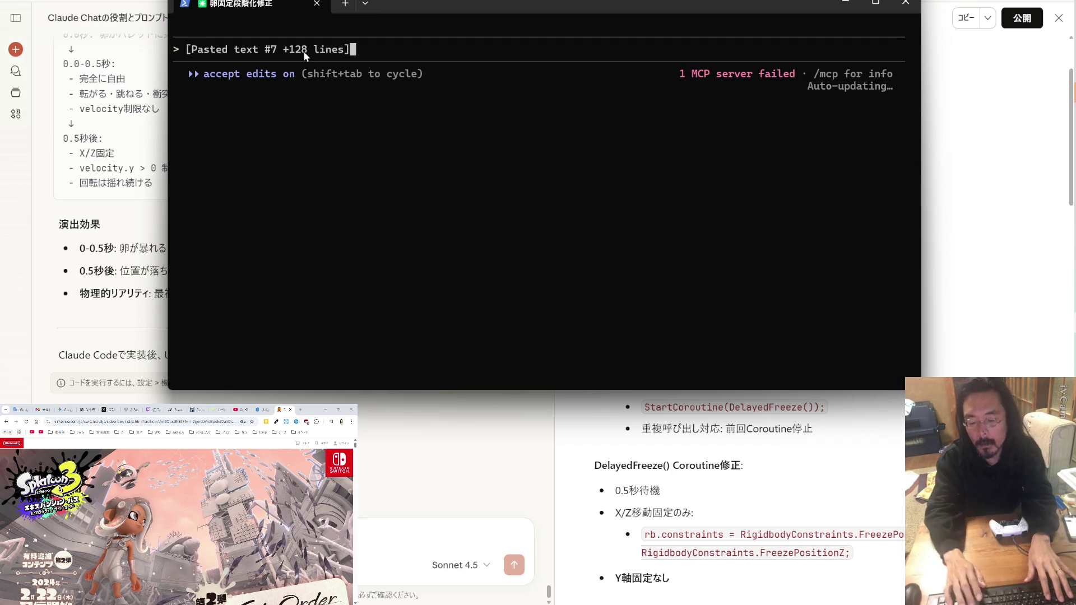
pyautogui.press('Return')
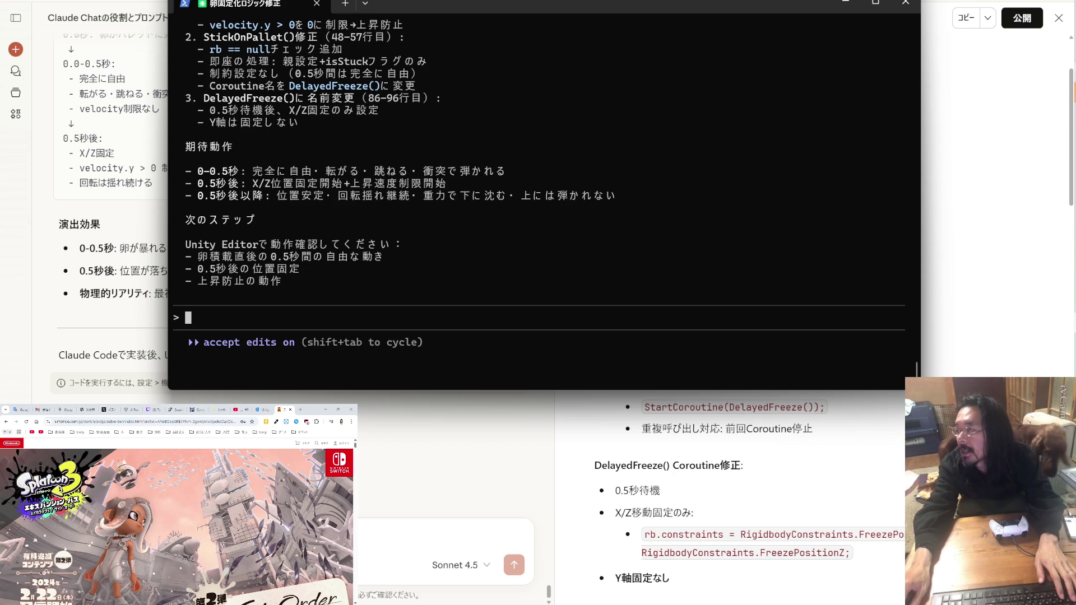
# Open the break-slide presentation from bookmarks in its own Chrome window, then open the 202506_Unity_BeatChicken folder.
pyautogui.hotkey('alt', 'Tab')
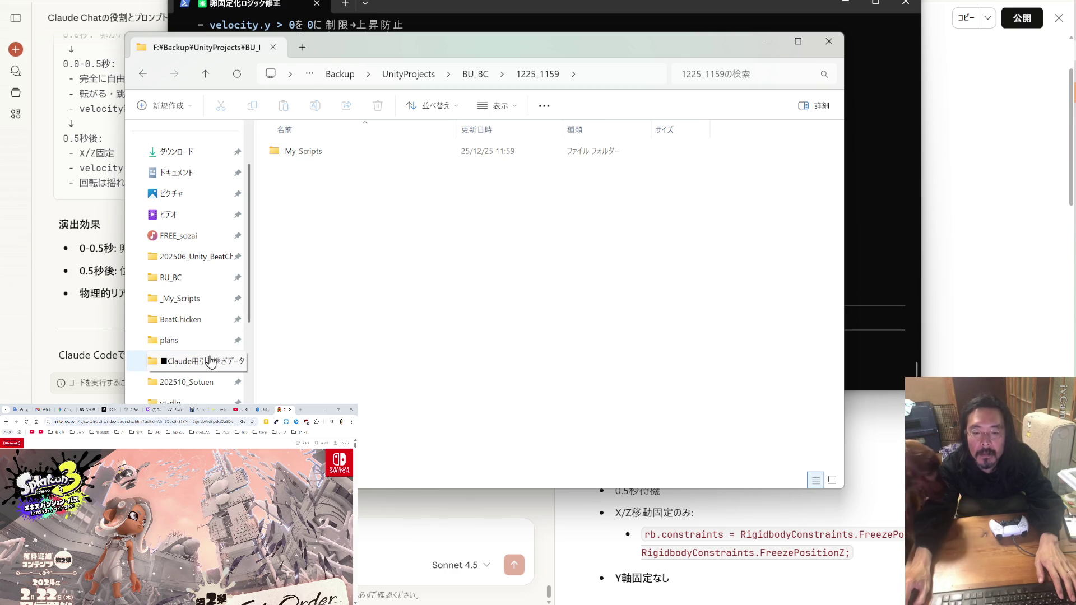
pyautogui.click(222, 434)
pyautogui.hotkey('ctrl', 't')
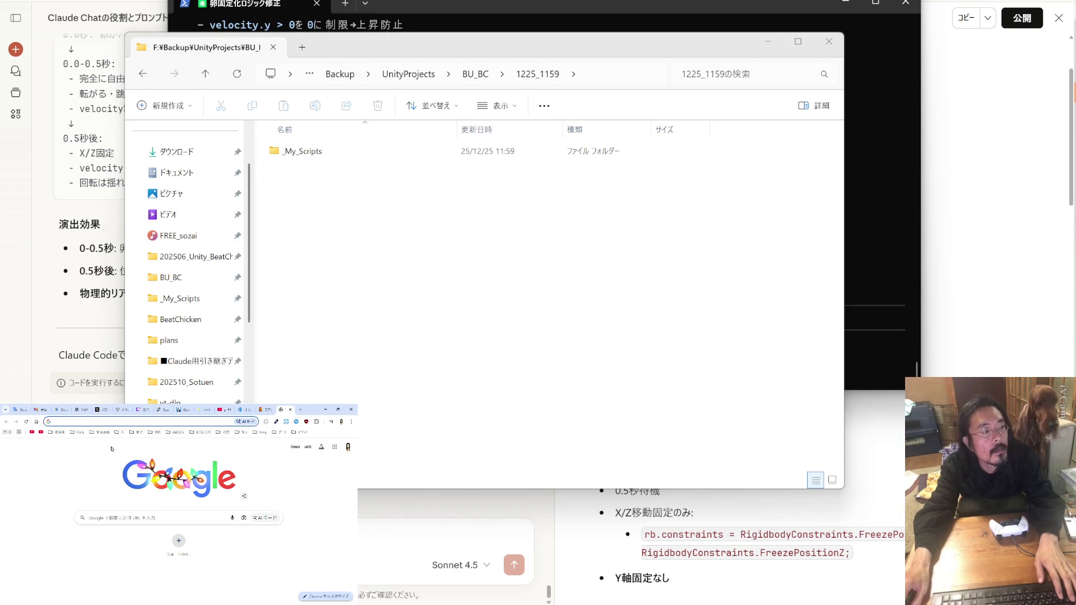
pyautogui.click(100, 432)
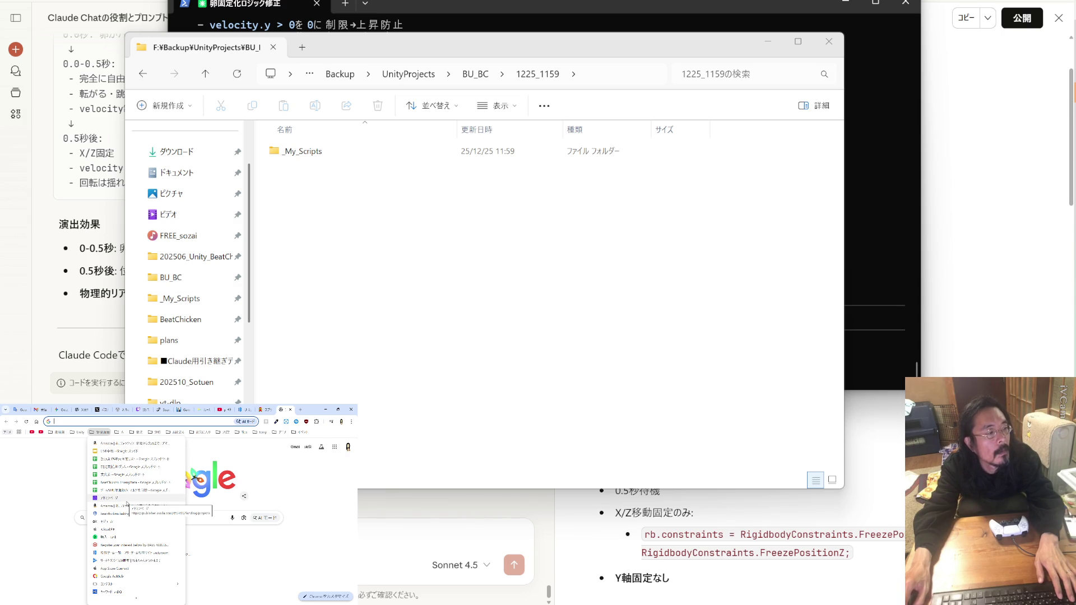
pyautogui.click(121, 453)
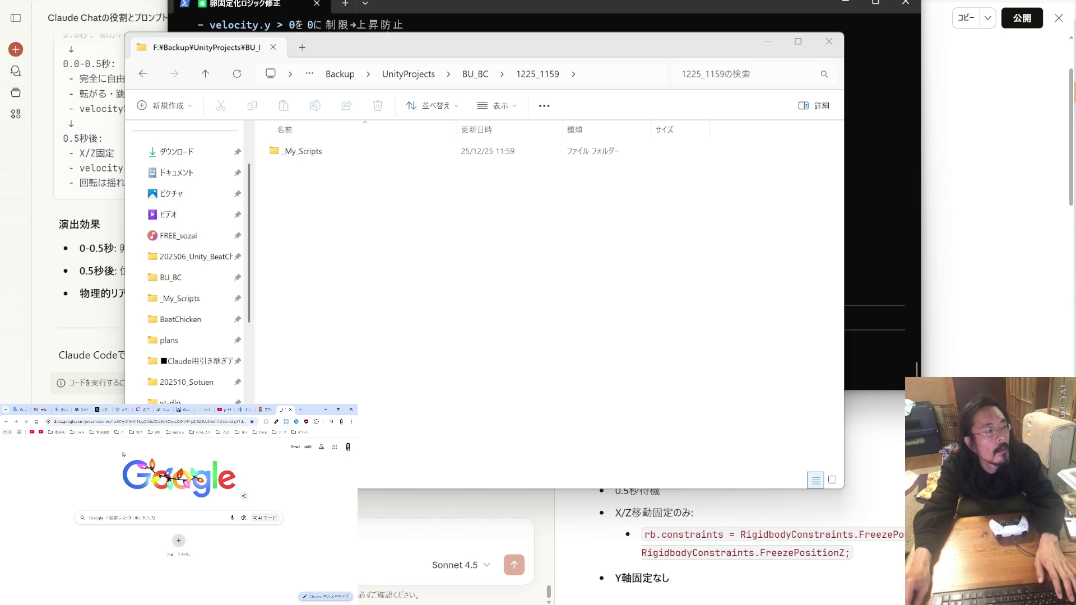
pyautogui.moveTo(283, 409)
pyautogui.mouseDown()
pyautogui.moveTo(449, 50)
pyautogui.moveTo(629, 125)
pyautogui.moveTo(659, 123)
pyautogui.mouseUp()
pyautogui.click(679, 49)
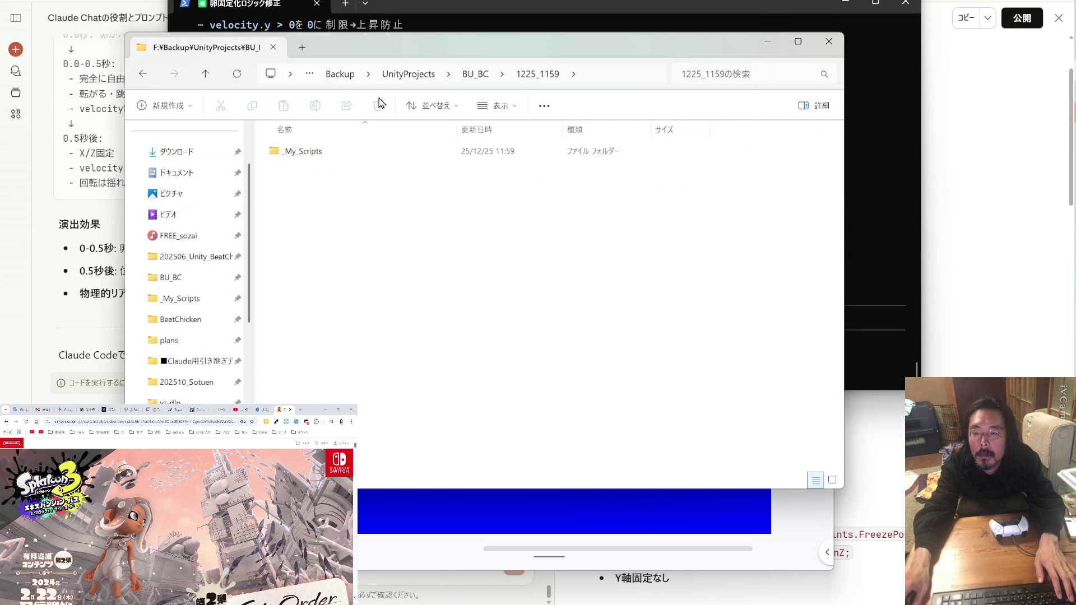
pyautogui.click(212, 263)
# Open LIVE中断BG.mp4 with VLC media player via プログラムから開く and switch it to fullscreen.
pyautogui.rightClick(376, 399)
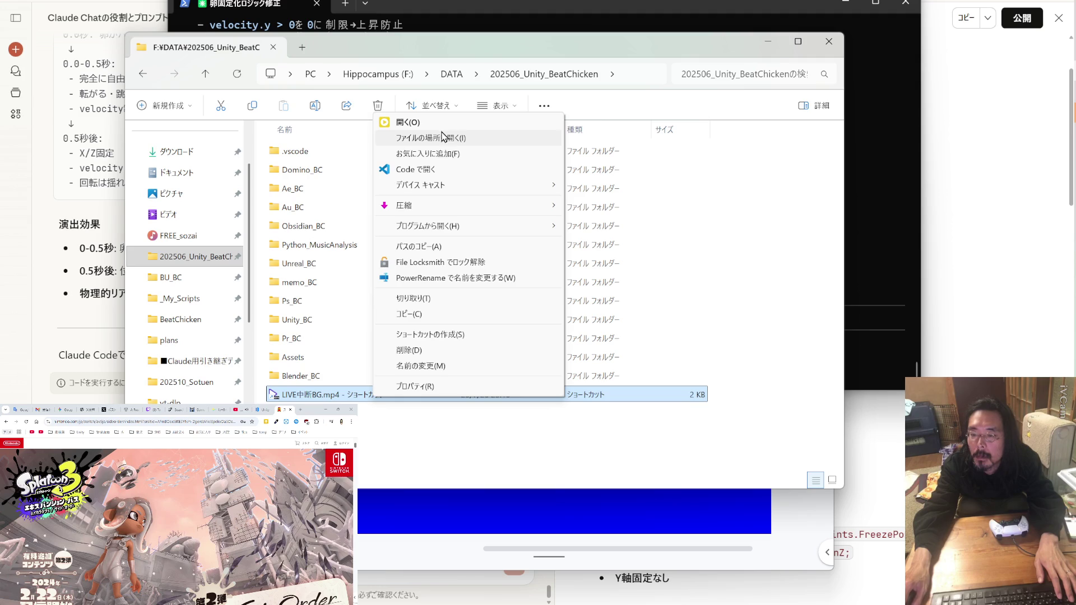
pyautogui.click(238, 410)
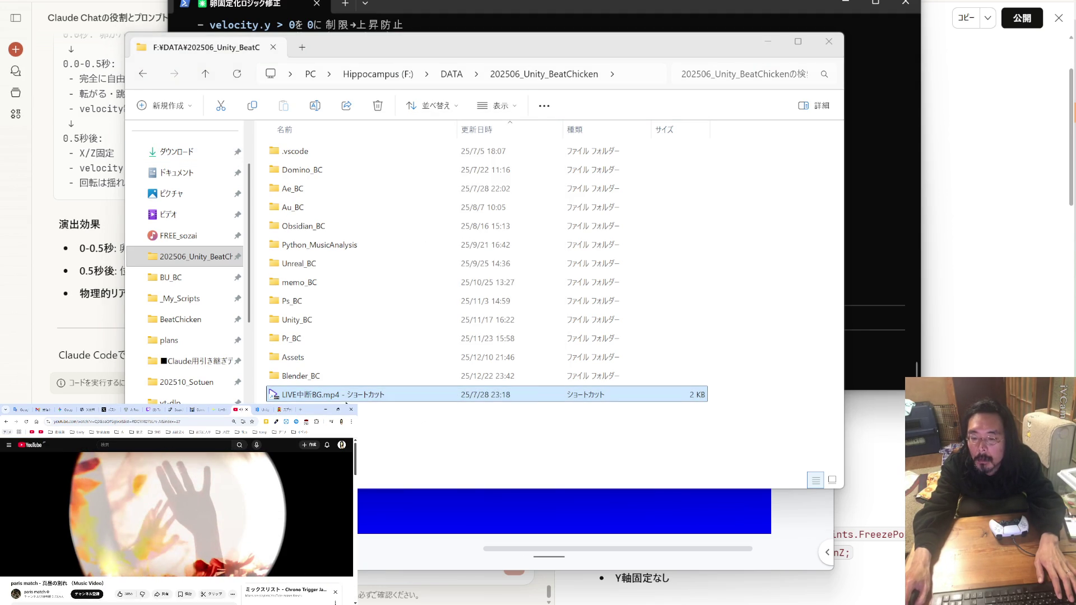
pyautogui.rightClick(345, 395)
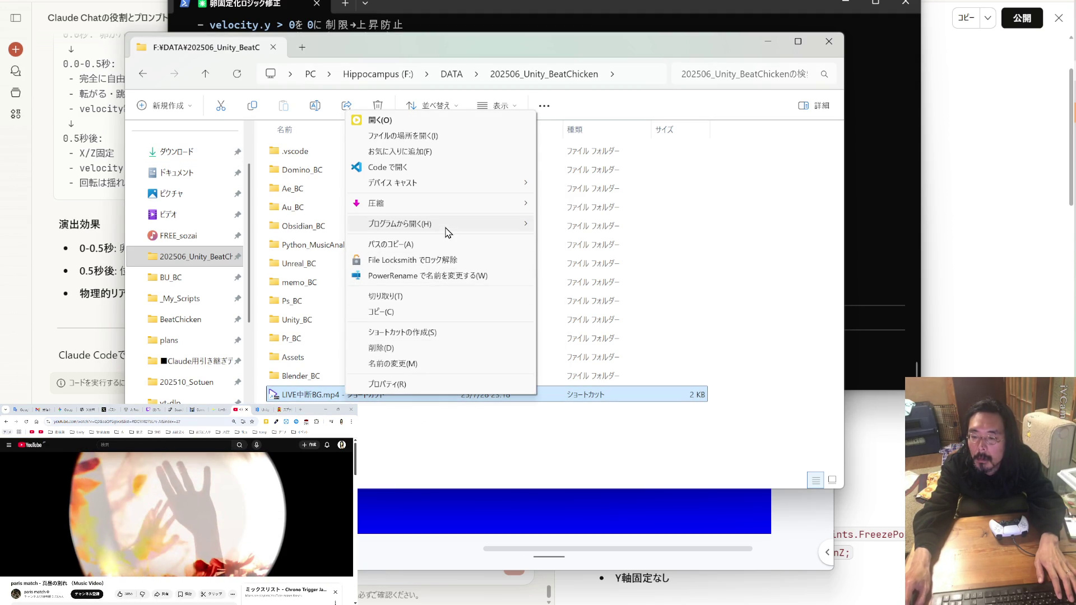
pyautogui.moveTo(446, 229)
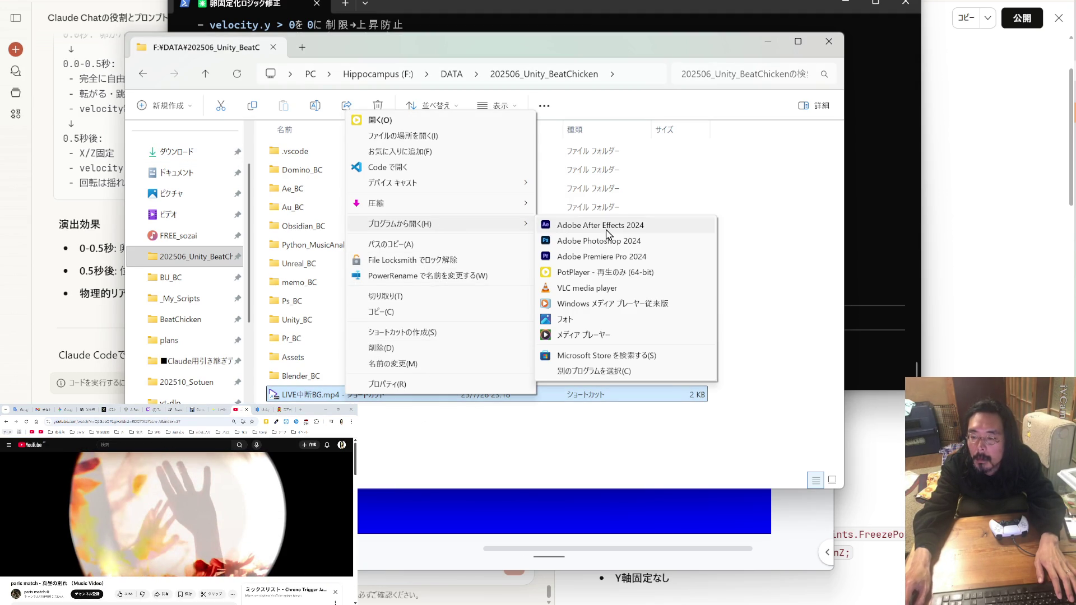
pyautogui.click(601, 293)
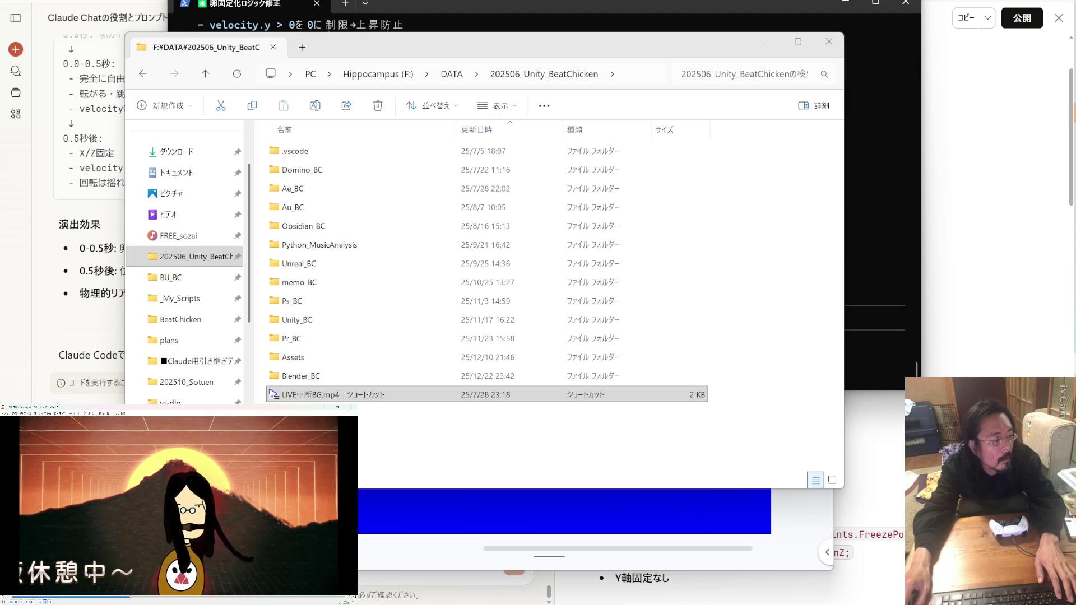
pyautogui.click(27, 602)
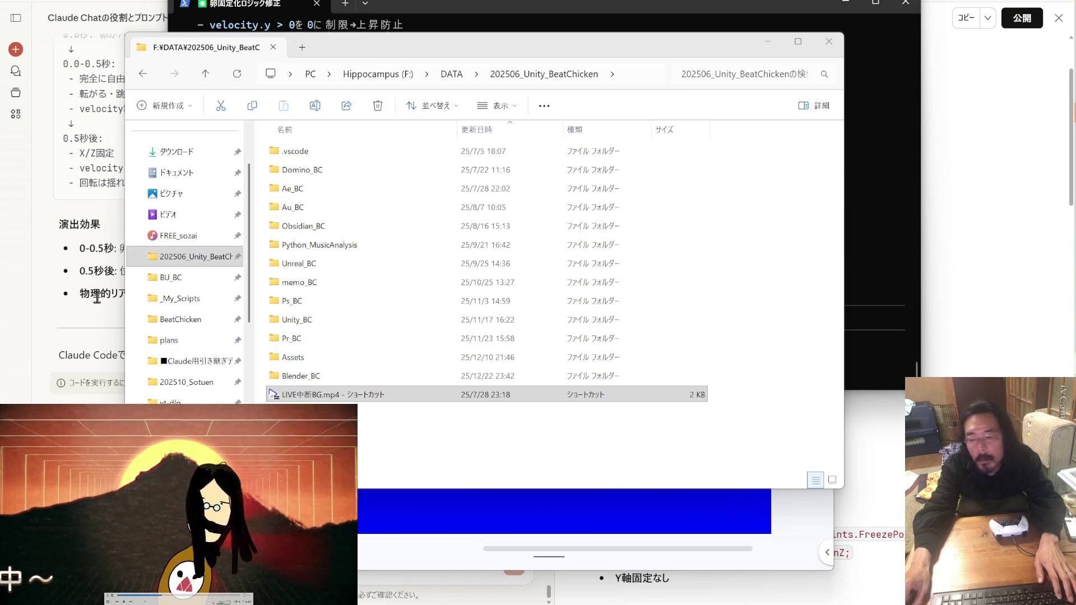
# Change the LIVE中断 slide's green restart time to 13:00 and present it full screen.
pyautogui.click(795, 511)
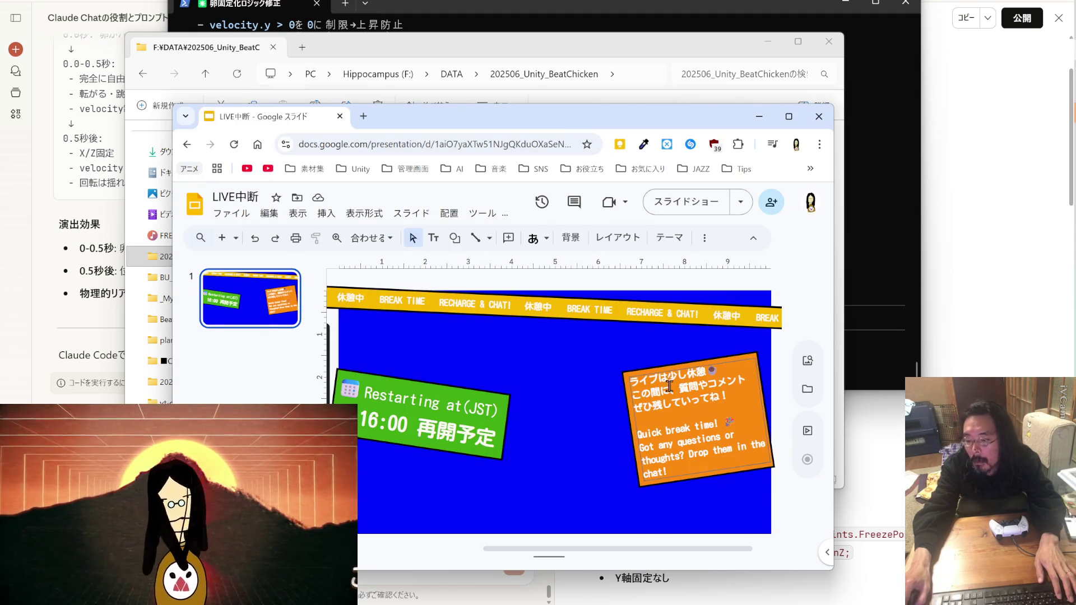
pyautogui.click(374, 418)
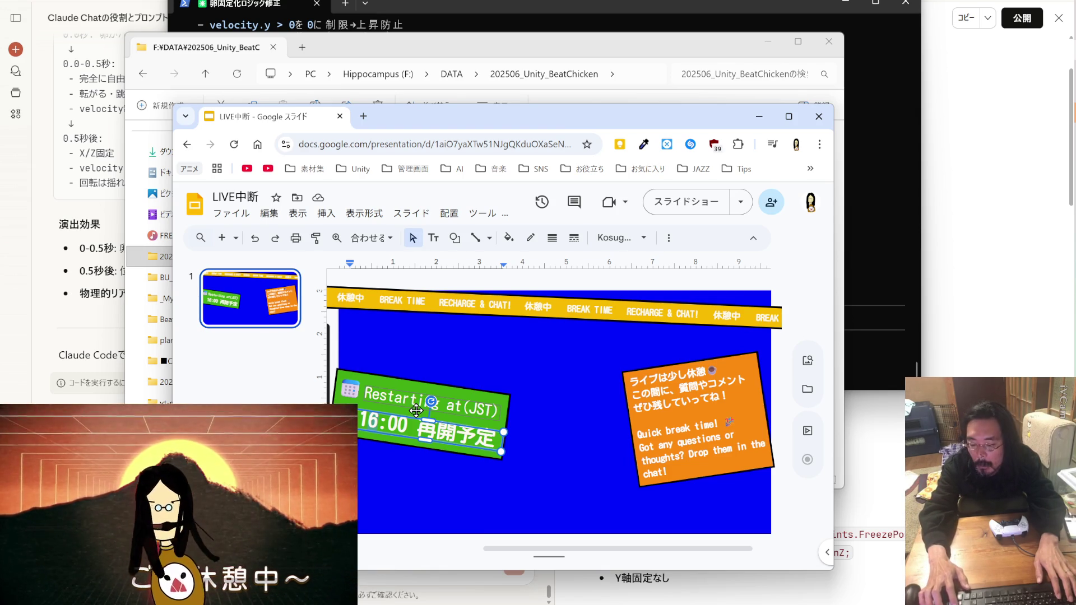
pyautogui.press('BackSpace')
pyautogui.write('4')
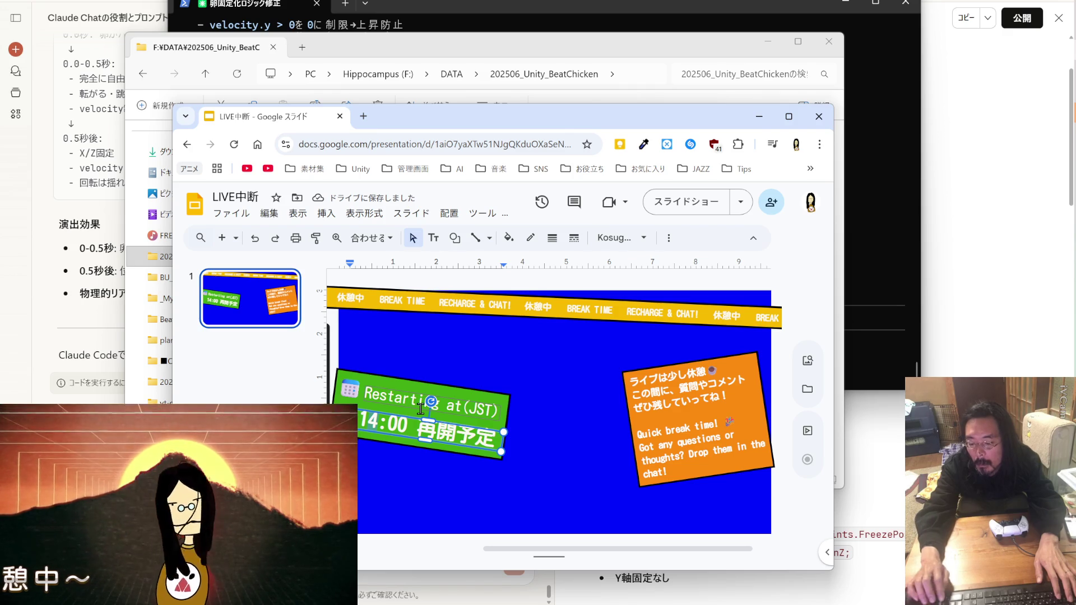
pyautogui.press('BackSpace')
pyautogui.write('3')
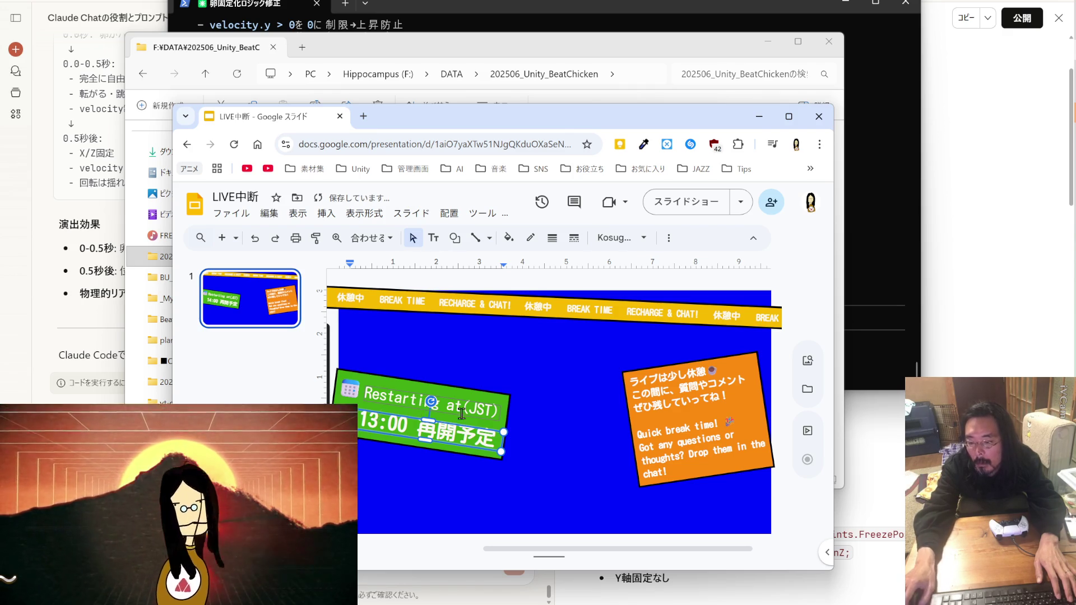
pyautogui.click(560, 420)
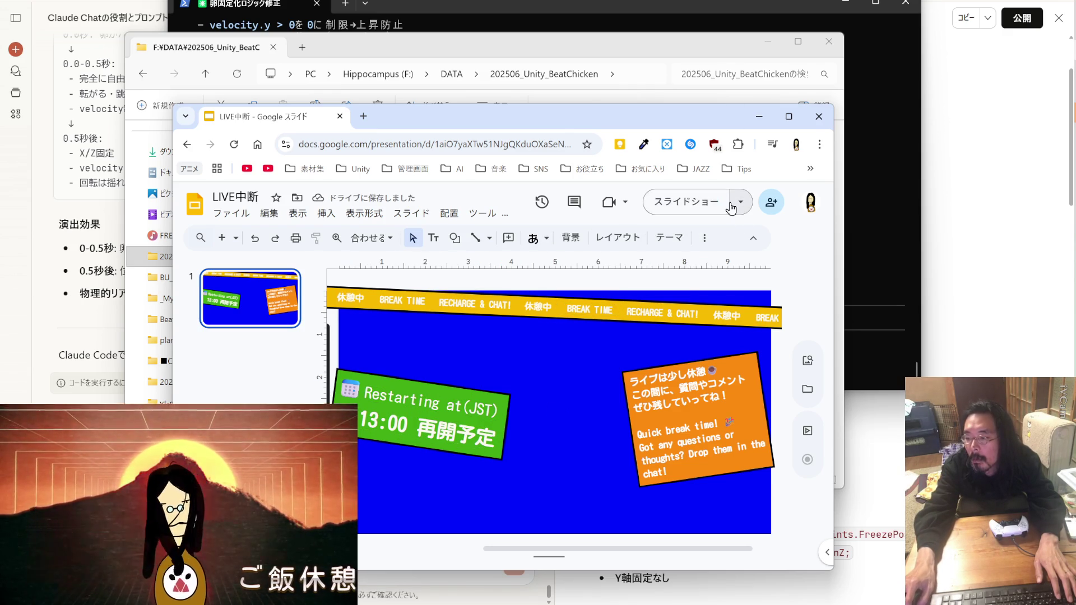
pyautogui.click(705, 210)
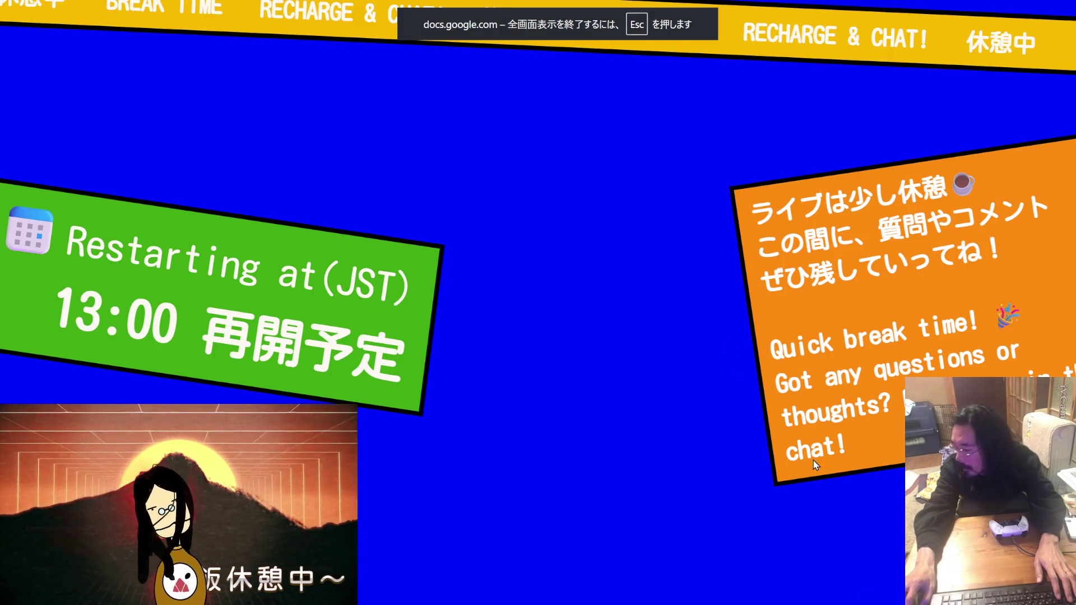